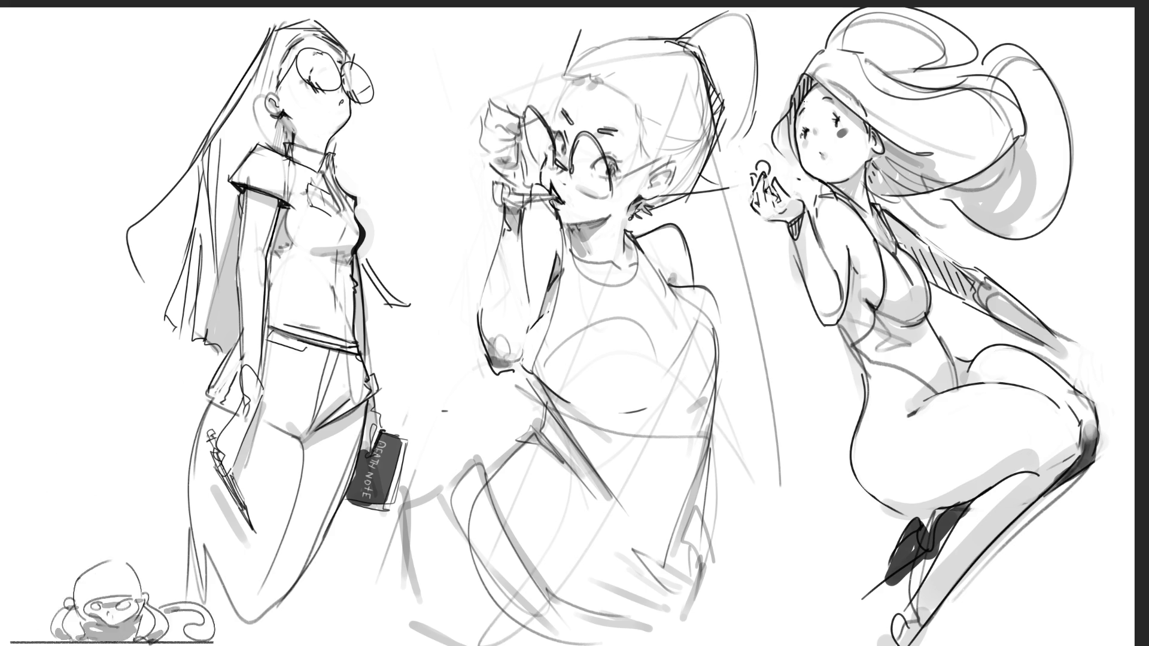
Step: Draw the right figure's outstretched arm and fingers, undoing a stray hand stroke
mouse_move(1053, 327)
left_mouse_down()
mouse_move(1069, 338)
mouse_move(1053, 350)
mouse_move(1091, 355)
mouse_move(1108, 319)
mouse_move(1098, 345)
left_mouse_up()
mouse_move(1104, 340)
left_mouse_down()
mouse_move(1088, 355)
mouse_move(1110, 311)
mouse_move(1093, 350)
left_mouse_up()
key("ctrl+z")
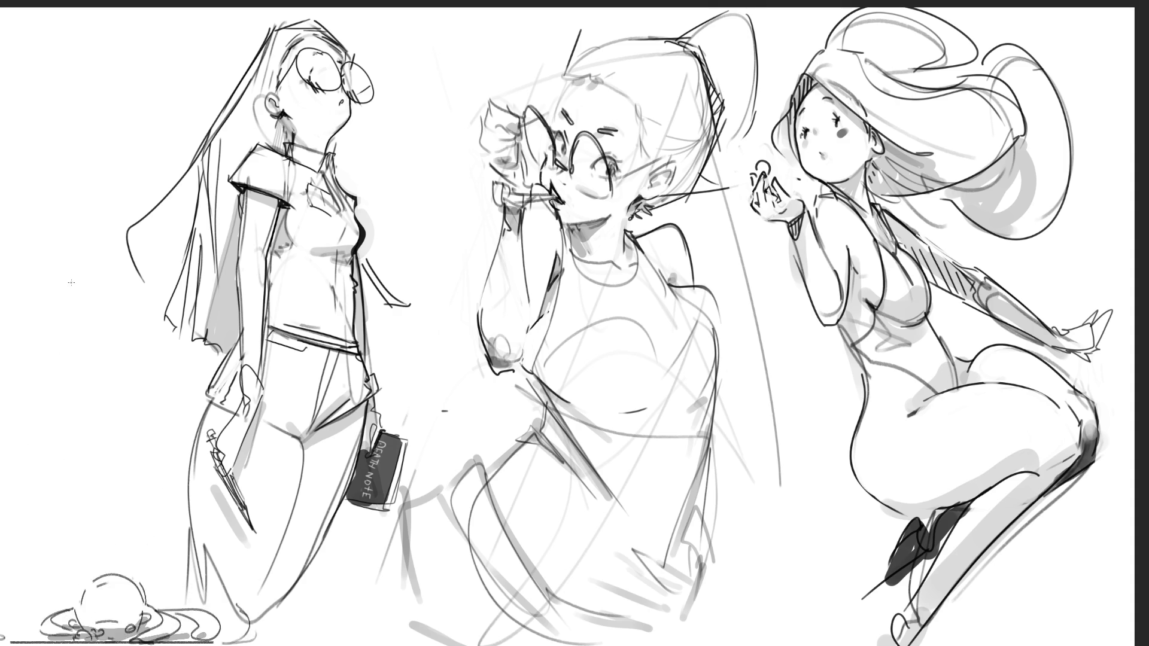
Step: Add curls to the middle figure's hair and a chest line, undoing the stray straight line
mouse_move(558, 71)
left_mouse_down()
mouse_move(597, 76)
mouse_move(617, 94)
left_mouse_up()
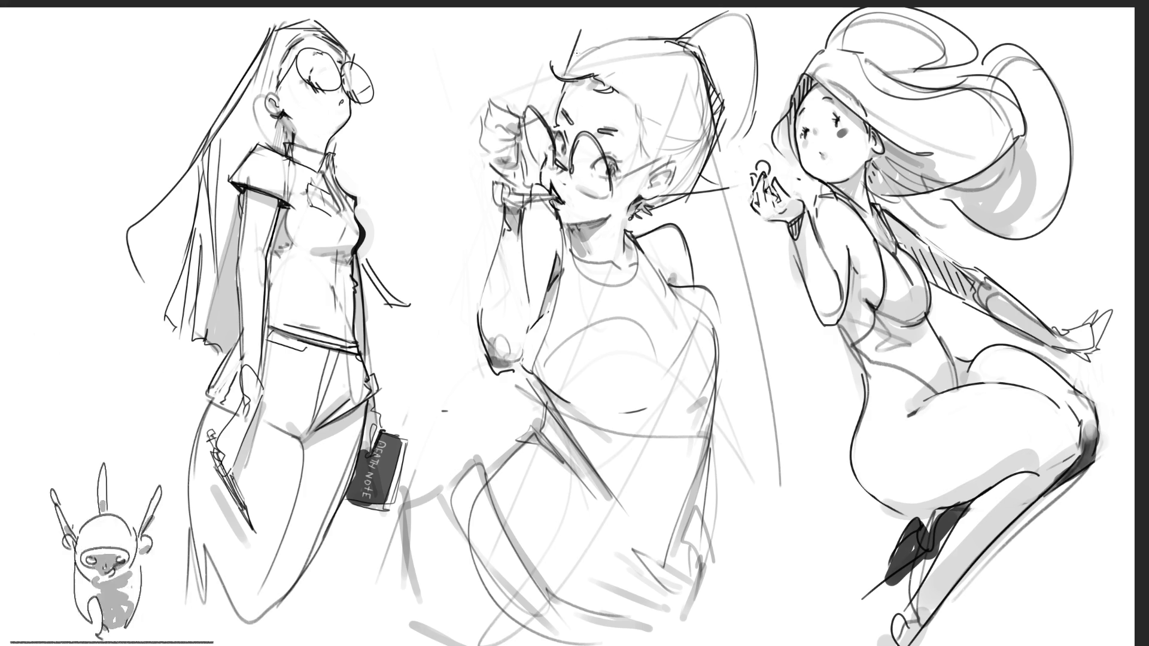
mouse_move(556, 77)
left_mouse_down()
mouse_move(540, 63)
mouse_move(553, 78)
left_mouse_up()
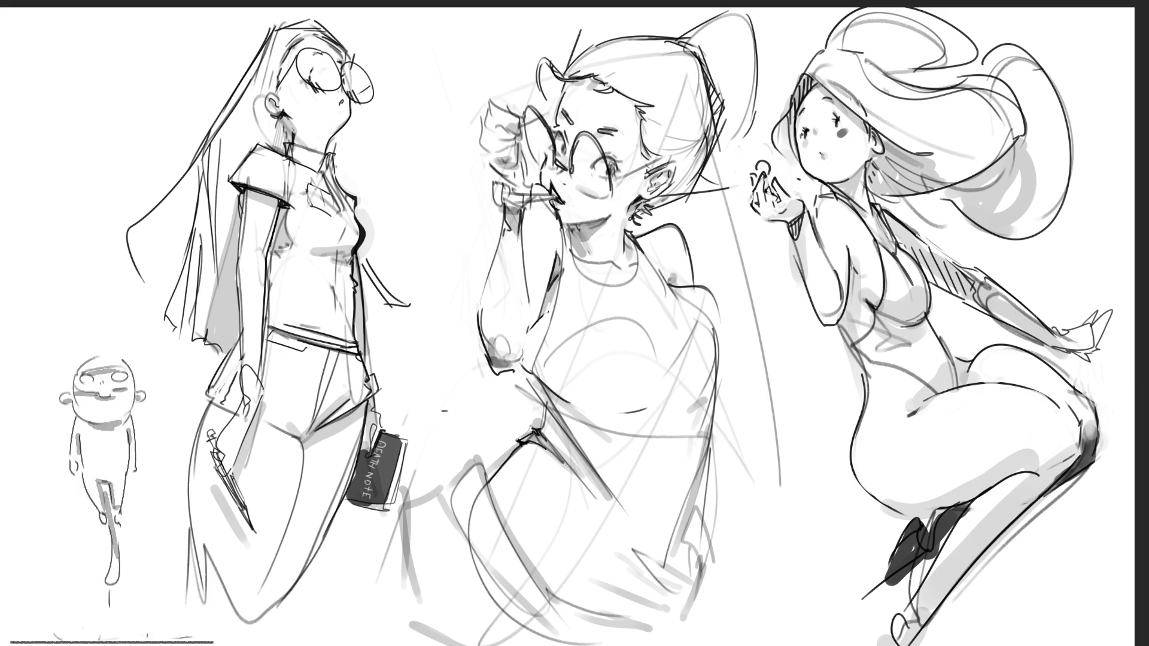
left_click_drag(565, 467, 706, 632)
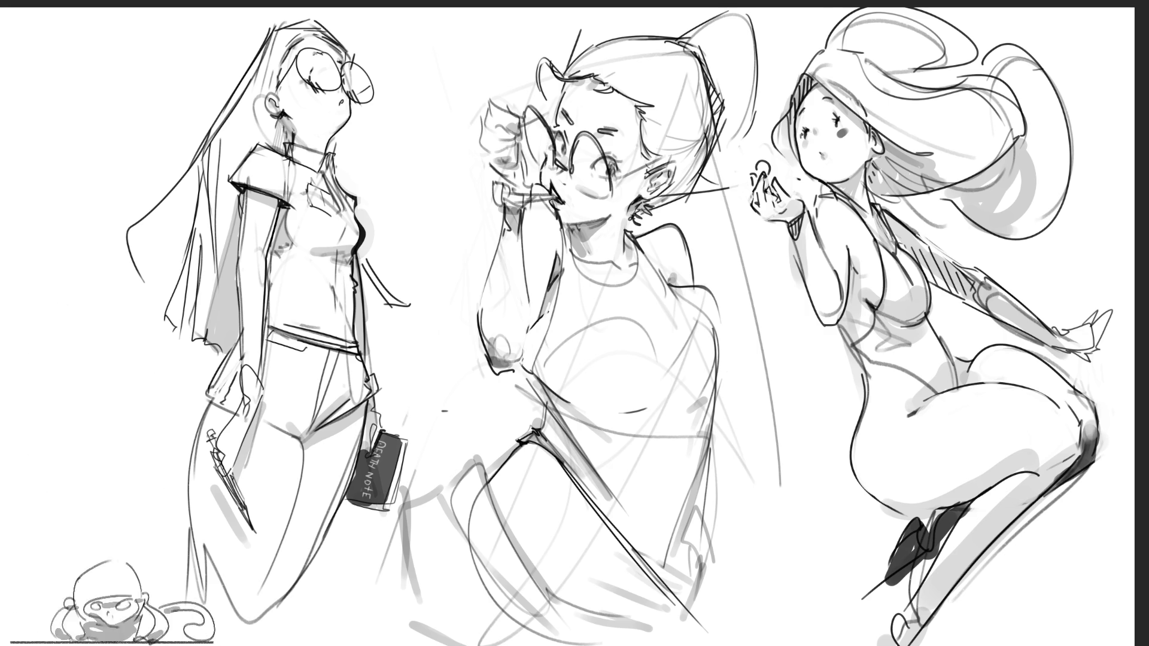
left_click_drag(405, 634, 838, 522)
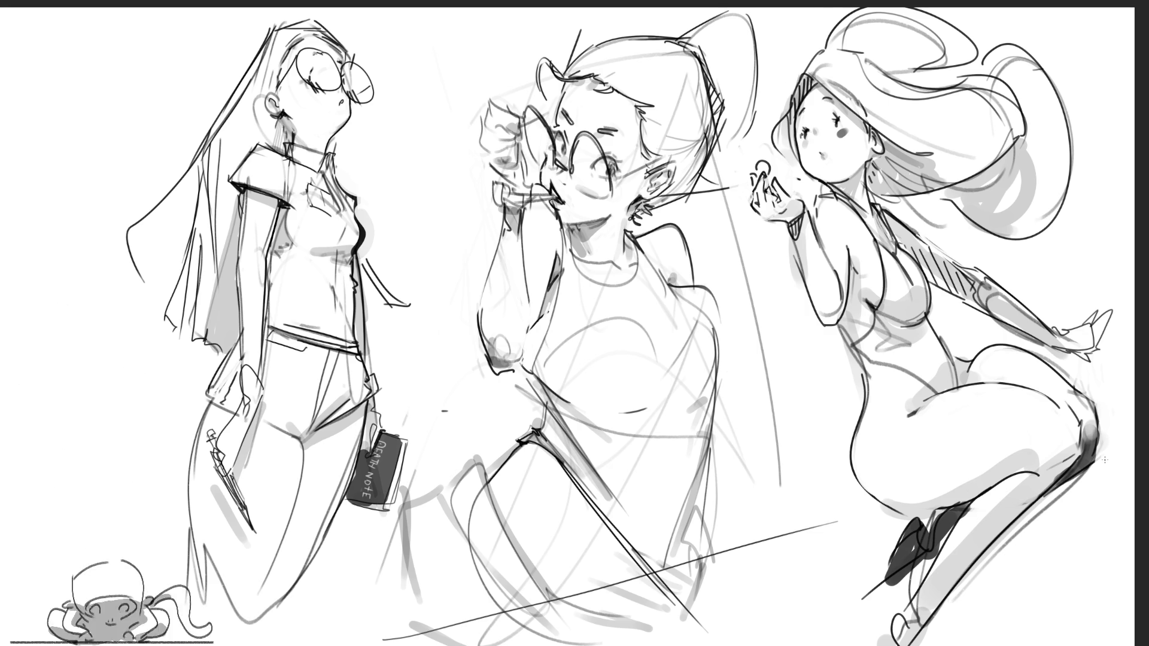
key("ctrl+z")
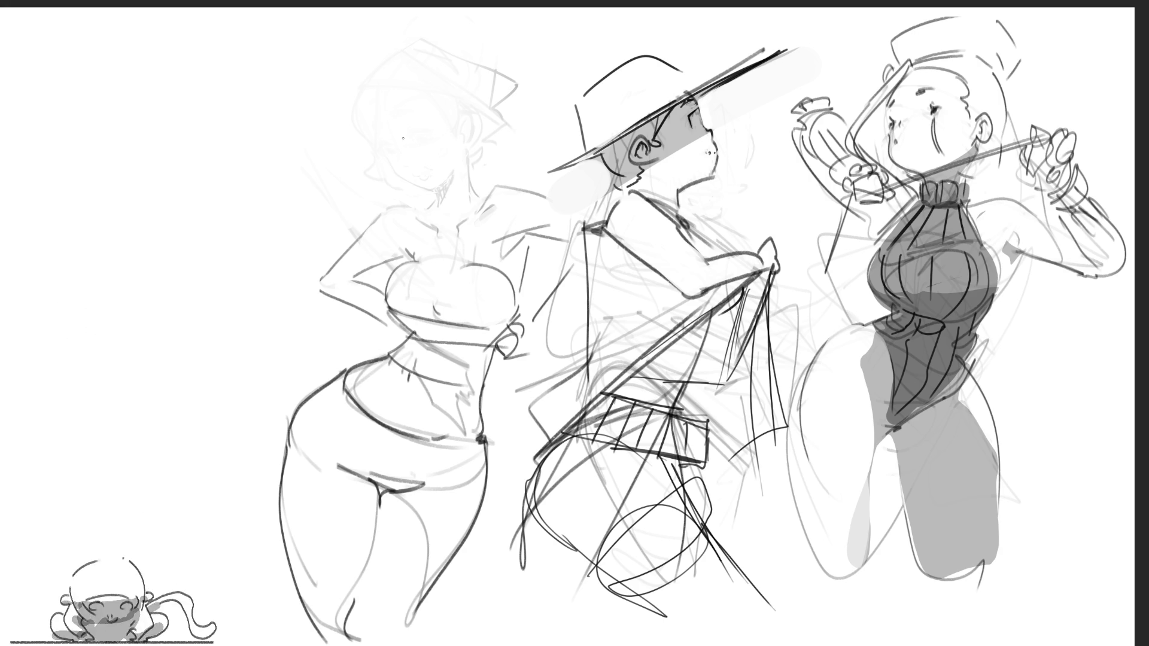
Step: Draw the left figure's jaw curve, hatch its mouth, and add neck lines
mouse_move(388, 153)
left_mouse_down()
mouse_move(420, 190)
mouse_move(450, 170)
left_mouse_up()
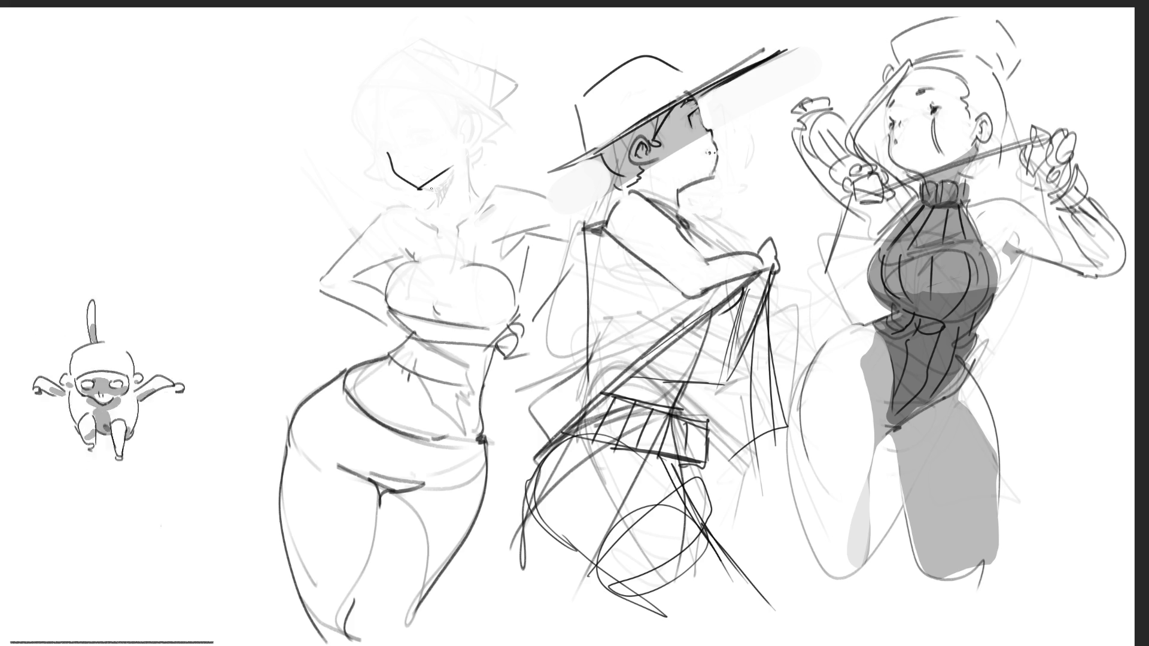
left_click_drag(431, 187, 446, 172)
left_click_drag(444, 182, 457, 160)
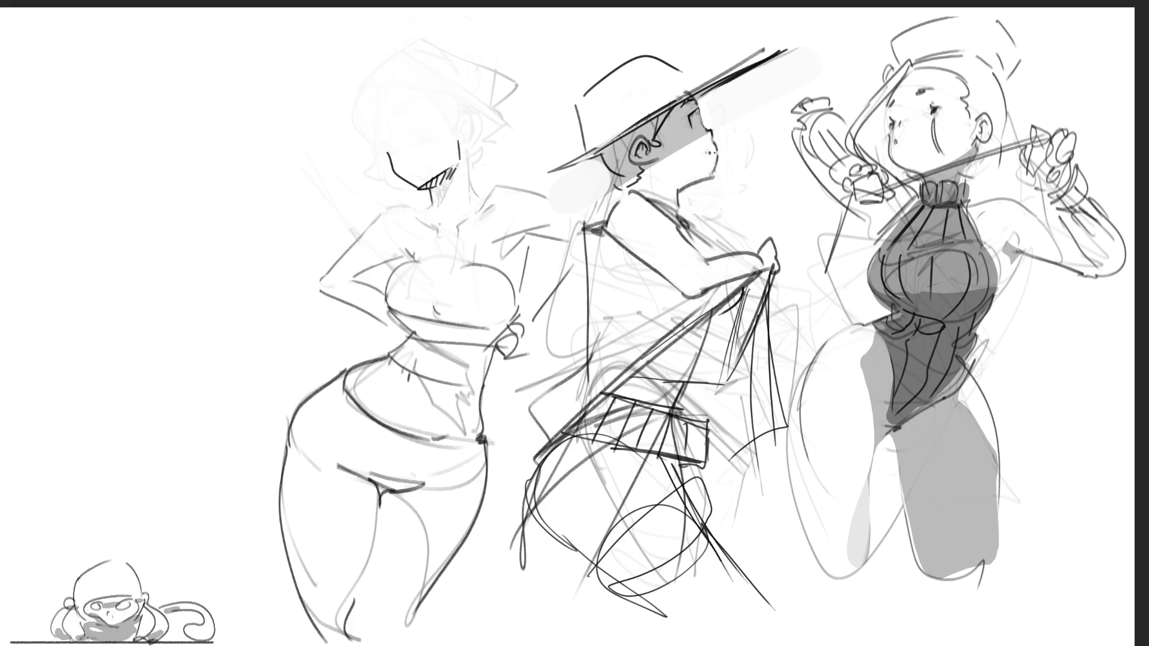
mouse_move(460, 139)
left_mouse_down()
mouse_move(477, 195)
mouse_move(539, 185)
left_mouse_up()
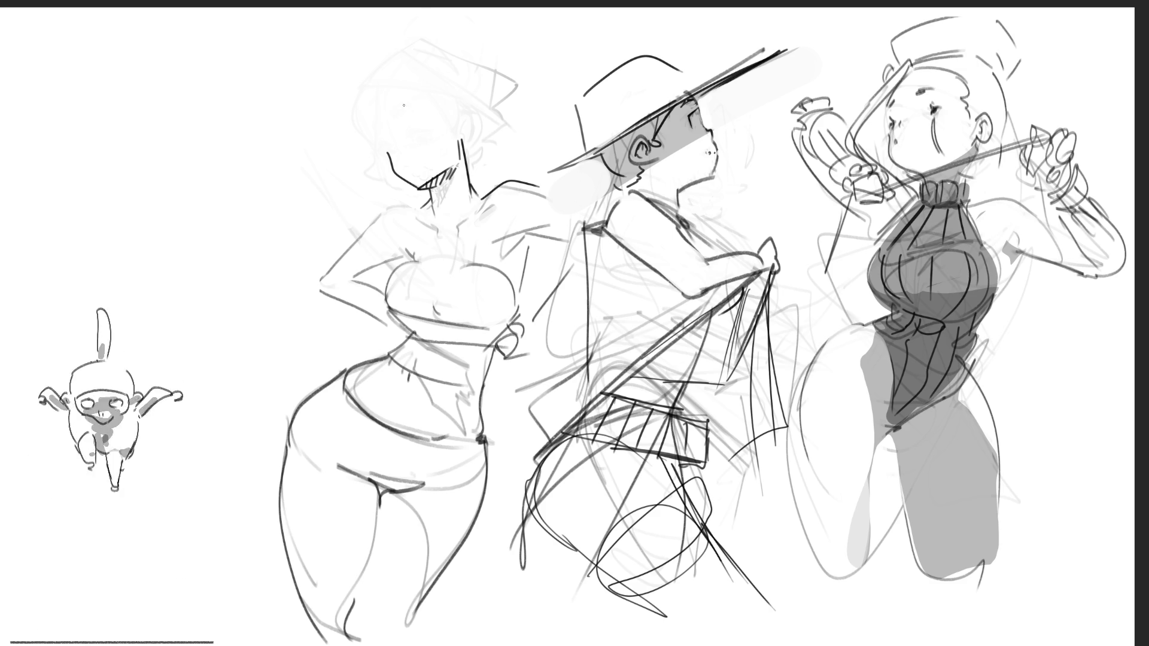
Step: Draw the left figure's hat brim and ear, darkening the face beside the ear
left_click_drag(359, 178, 492, 63)
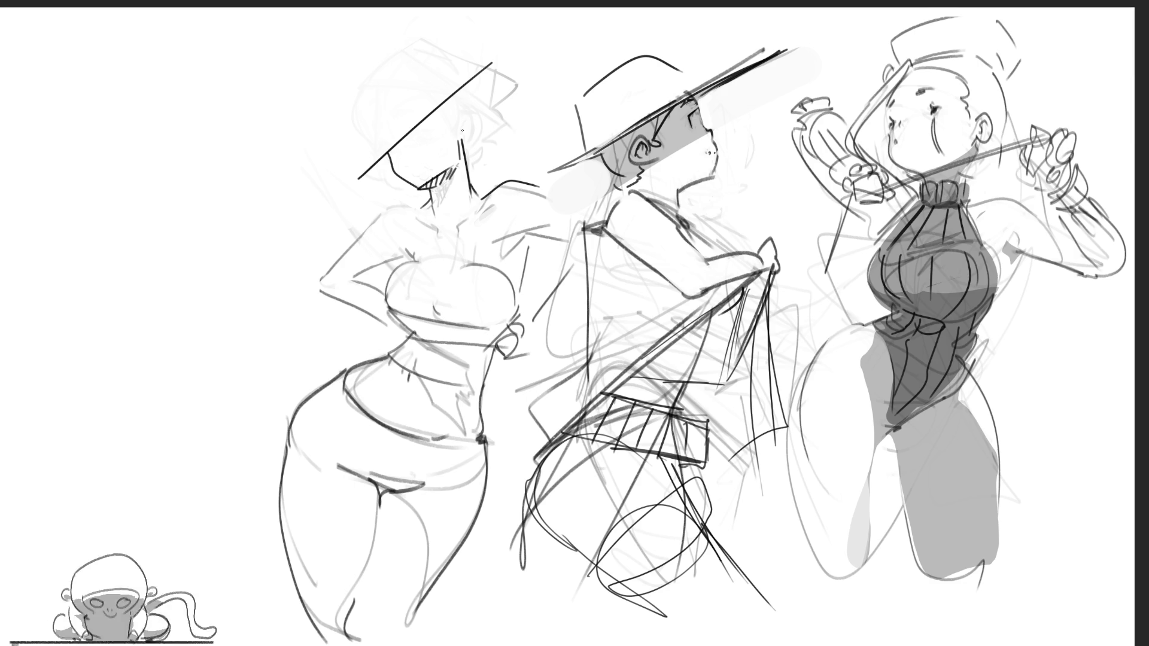
mouse_move(450, 110)
left_mouse_down()
mouse_move(468, 126)
mouse_move(464, 107)
left_mouse_up()
mouse_move(460, 104)
left_mouse_down()
mouse_move(468, 118)
mouse_move(450, 105)
left_mouse_up()
left_click_drag(448, 100, 452, 123)
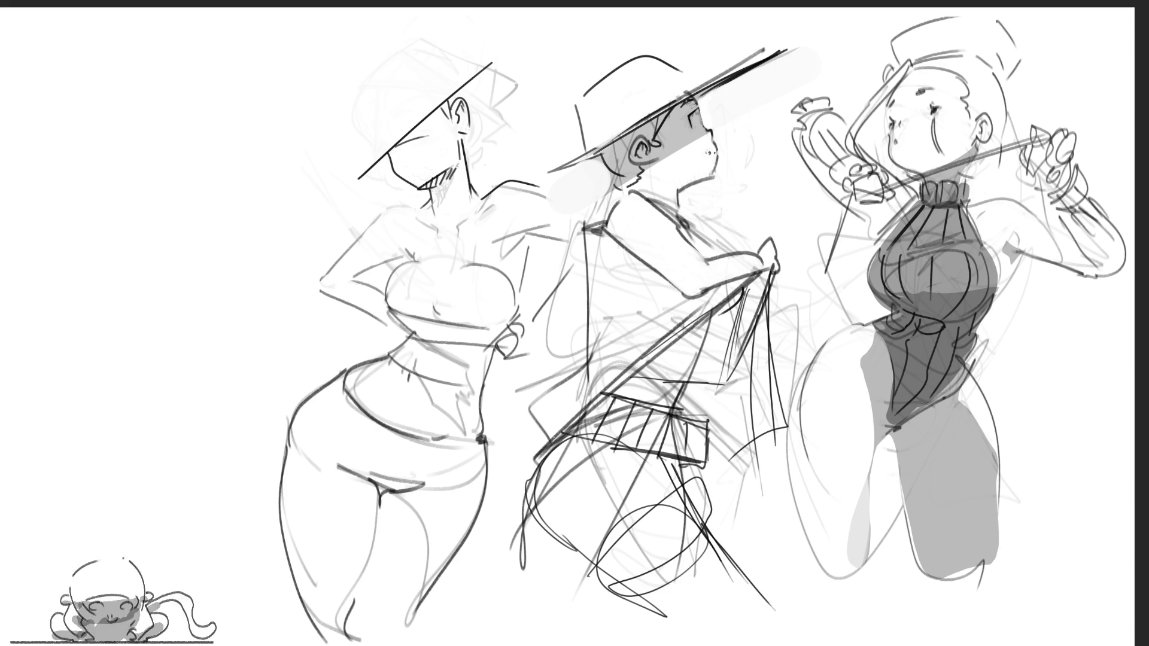
left_click_drag(446, 113, 417, 177)
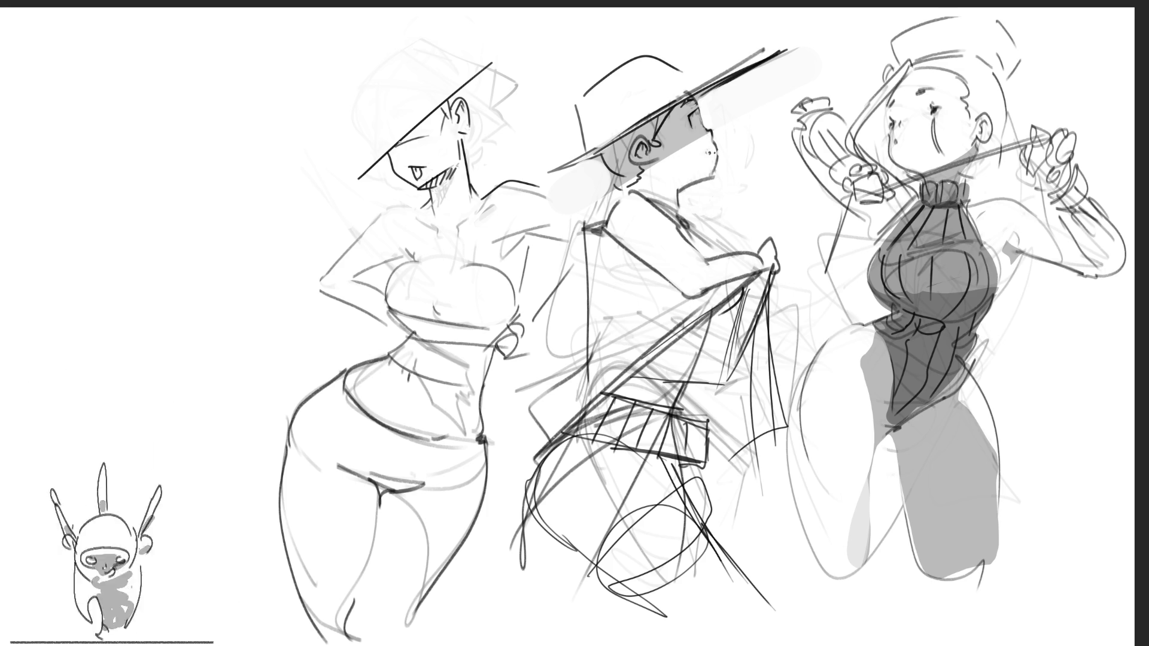
Step: Hatch dark hair strokes under the left figure's hat brim and down its neck
mouse_move(440, 108)
left_mouse_down()
mouse_move(399, 144)
mouse_move(425, 137)
left_mouse_up()
left_click_drag(440, 124, 407, 142)
left_click_drag(443, 107, 431, 131)
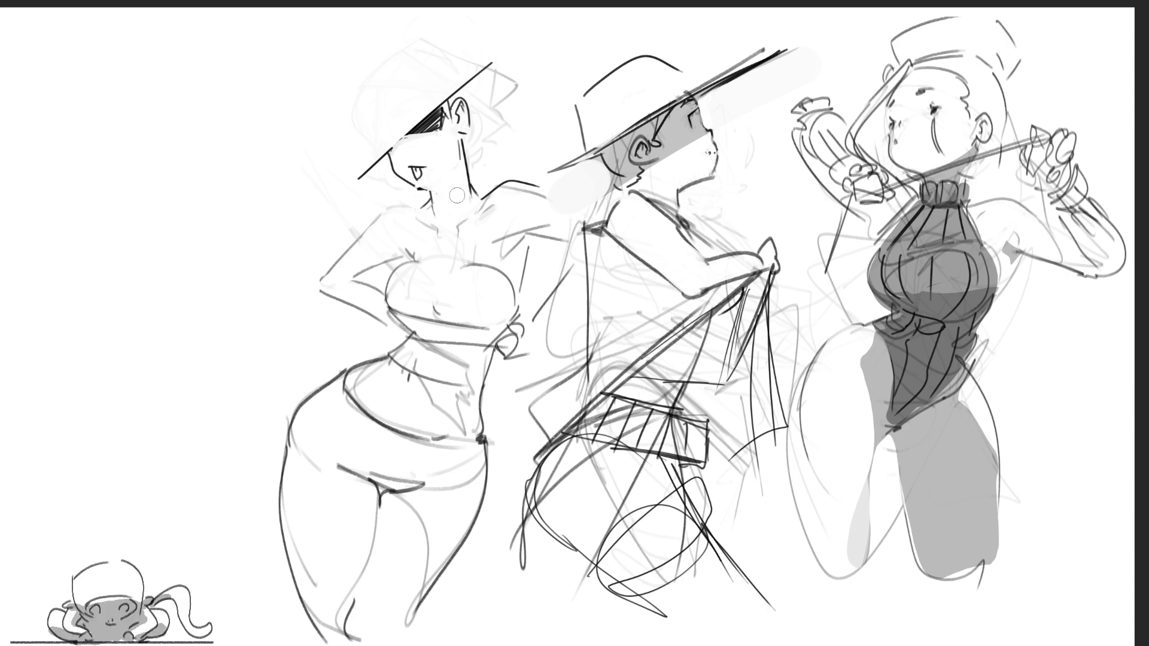
mouse_move(455, 136)
left_mouse_down()
mouse_move(458, 190)
mouse_move(479, 158)
mouse_move(470, 140)
mouse_move(479, 189)
mouse_move(464, 141)
mouse_move(473, 191)
mouse_move(470, 144)
mouse_move(486, 164)
left_mouse_up()
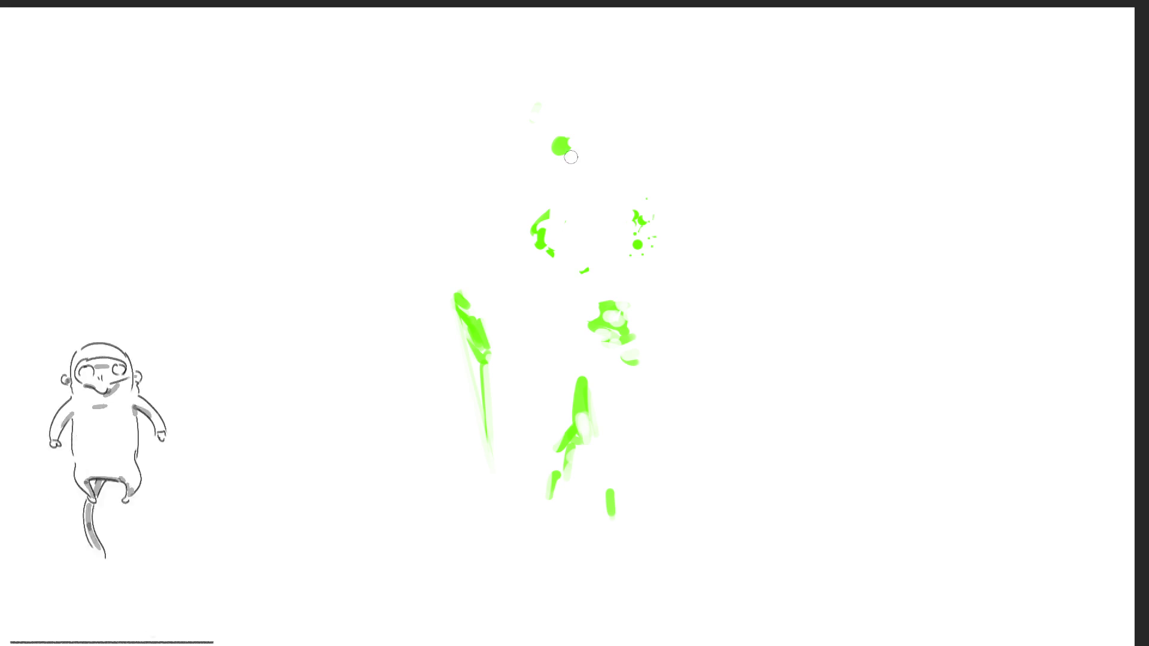
Step: Sketch a trial head over the green marks: top, face outline, ear, jawline and neck
left_click_drag(501, 135, 607, 132)
mouse_move(525, 172)
left_mouse_down()
mouse_move(566, 353)
mouse_move(654, 374)
left_mouse_up()
mouse_move(715, 237)
left_mouse_down()
mouse_move(720, 223)
mouse_move(727, 268)
mouse_move(673, 366)
left_mouse_up()
left_click_drag(678, 125, 721, 187)
left_click_drag(602, 377, 597, 413)
left_click_drag(675, 371, 663, 424)
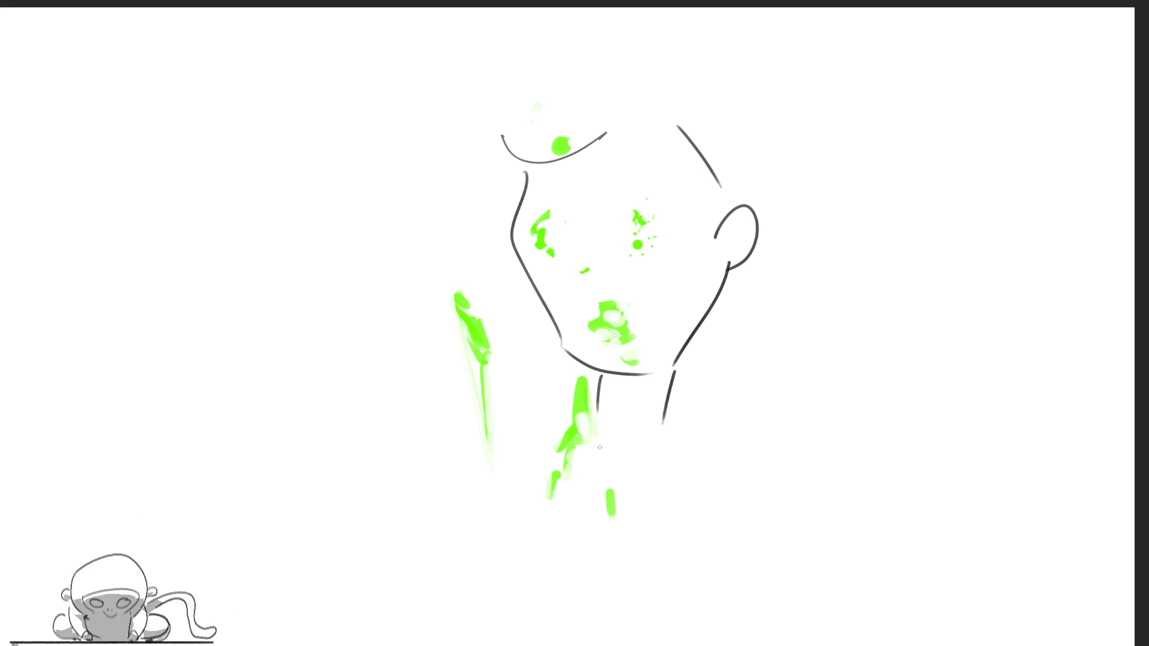
Step: Try a raised hand beside the face, then undo the hand and all face strokes
mouse_move(461, 258)
left_mouse_down()
mouse_move(509, 326)
mouse_move(505, 371)
left_mouse_up()
left_click(485, 341)
key("ctrl+z")
key("ctrl+z")
mouse_move(448, 292)
left_mouse_down()
mouse_move(446, 338)
mouse_move(485, 311)
mouse_move(503, 389)
left_mouse_up()
left_click_drag(450, 344, 464, 477)
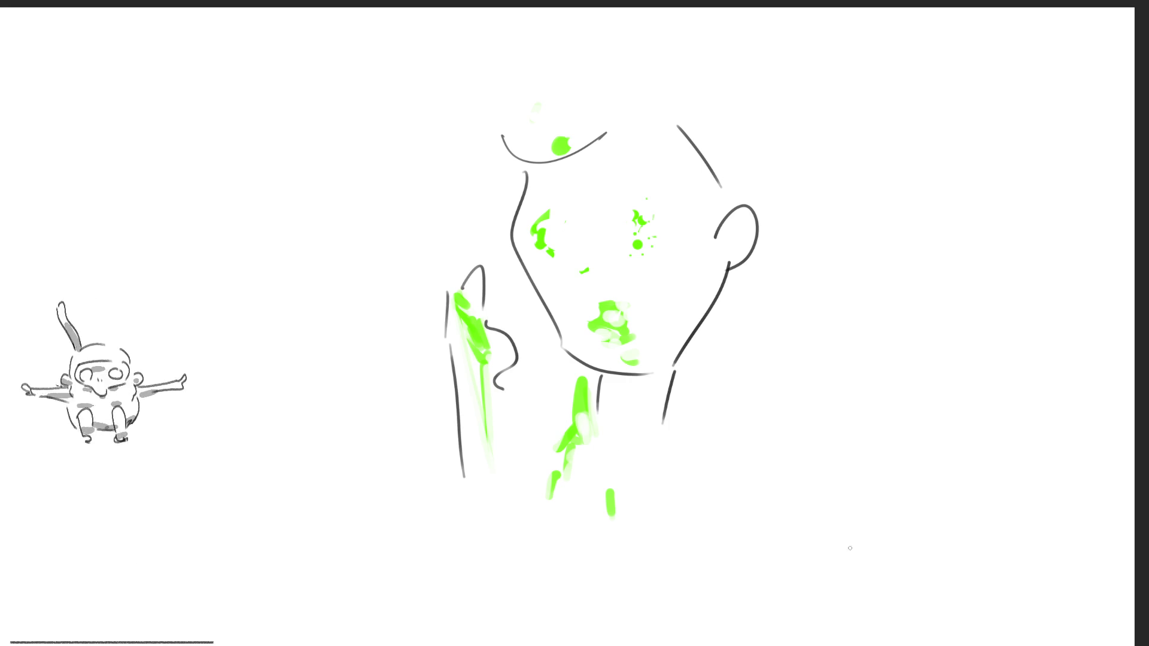
key("ctrl+z")
key("ctrl+z")
key("ctrl+z")
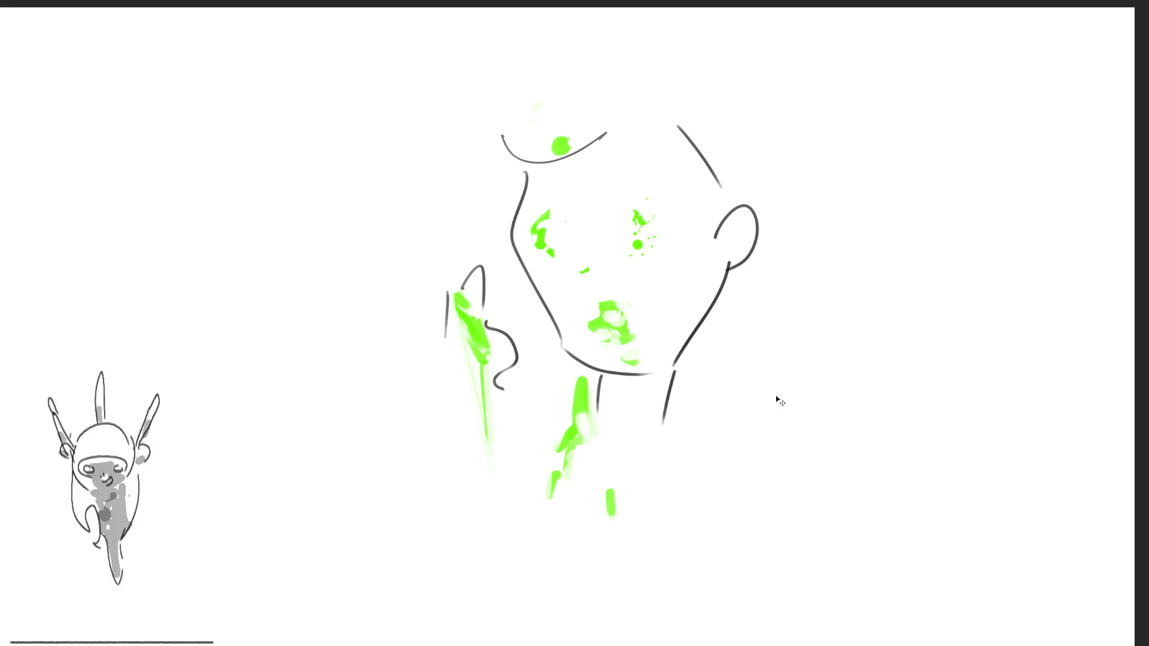
key("ctrl+z")
key("ctrl+z")
key("ctrl+z")
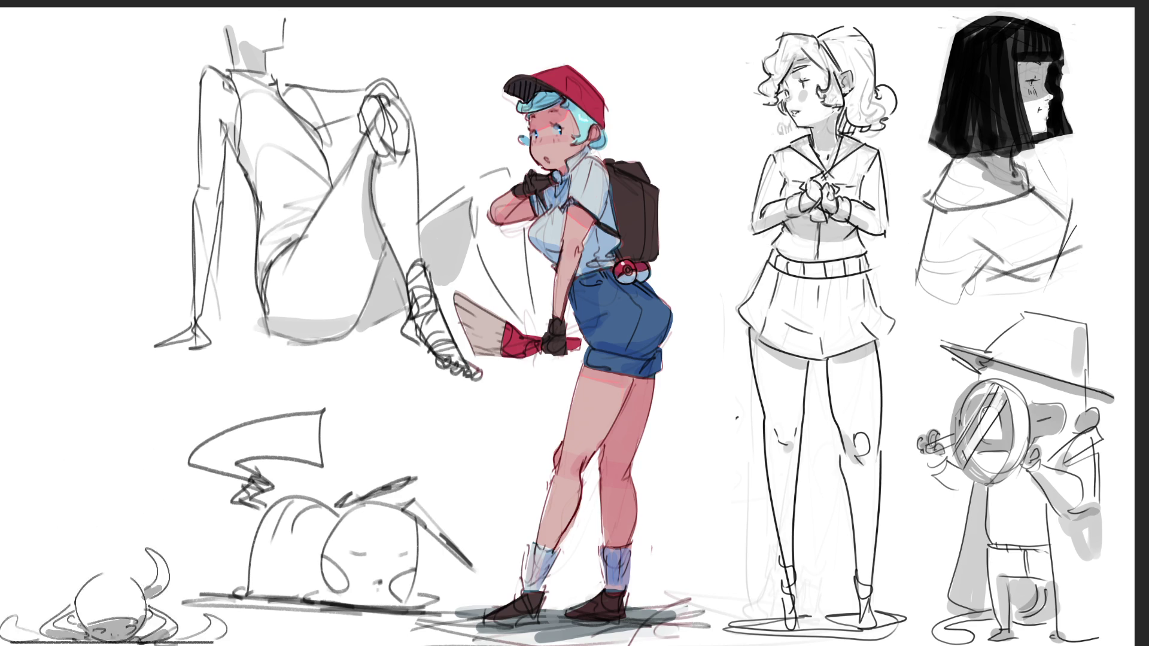
Step: Try ribbon and bow strokes above the curly-haired girl's head, undoing each attempt
mouse_move(771, 13)
left_mouse_down()
mouse_move(815, 29)
mouse_move(803, 30)
mouse_move(820, 22)
mouse_move(818, 33)
mouse_move(721, 59)
left_mouse_up()
key("ctrl+z")
key("ctrl+z")
key("ctrl+z")
key("ctrl+z")
key("ctrl+z")
key("ctrl+z")
mouse_move(779, 36)
left_mouse_down()
mouse_move(725, 50)
mouse_move(784, 47)
left_mouse_up()
key("ctrl+z")
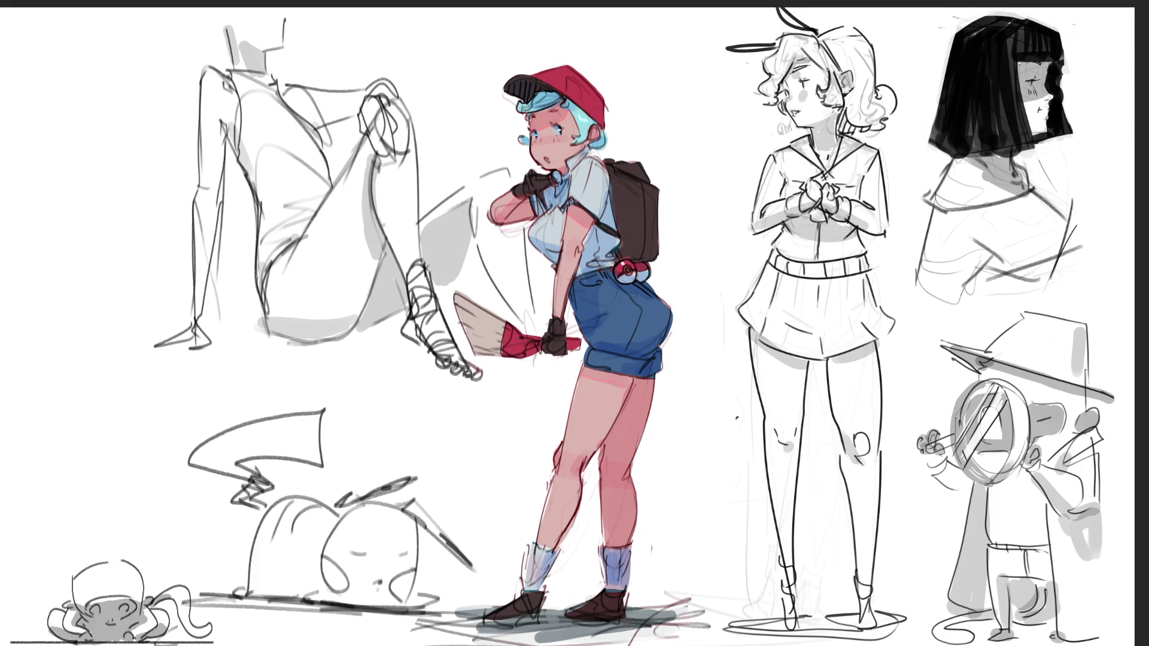
Step: Lasso the curly-haired girl's head, nudge it left with Ctrl+T, and deselect
mouse_move(901, 90)
left_mouse_down()
mouse_move(787, 9)
mouse_move(751, 125)
mouse_move(833, 180)
mouse_move(917, 141)
mouse_move(923, 105)
mouse_move(868, 94)
left_mouse_up()
key("ctrl+t")
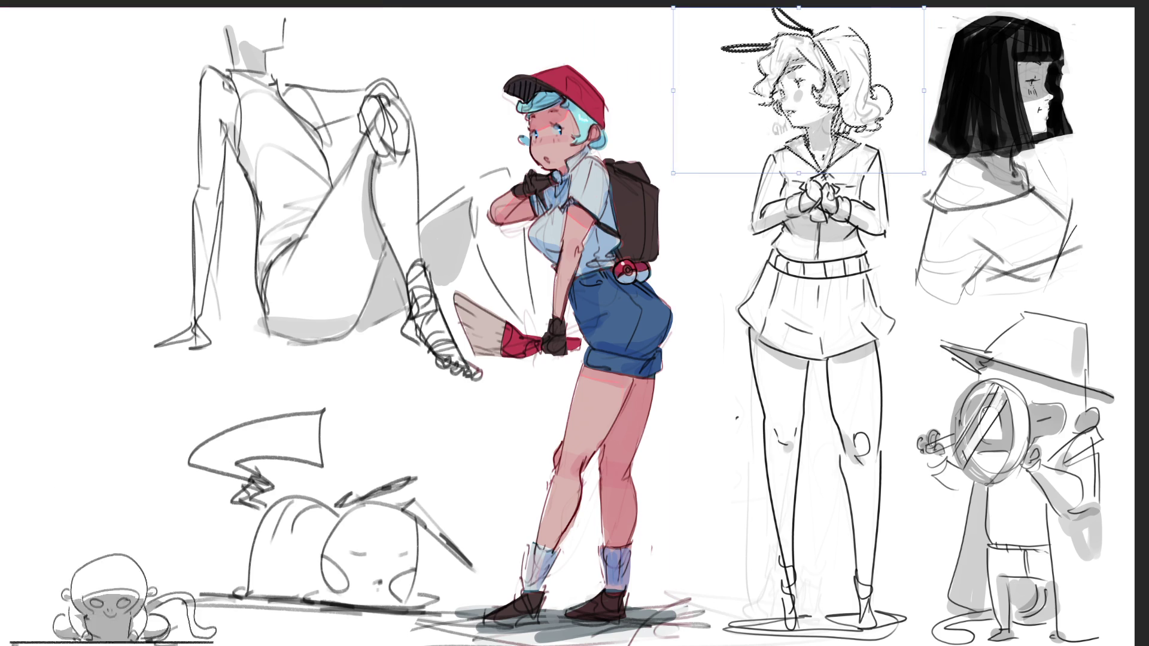
key("Return")
key("ctrl+d")
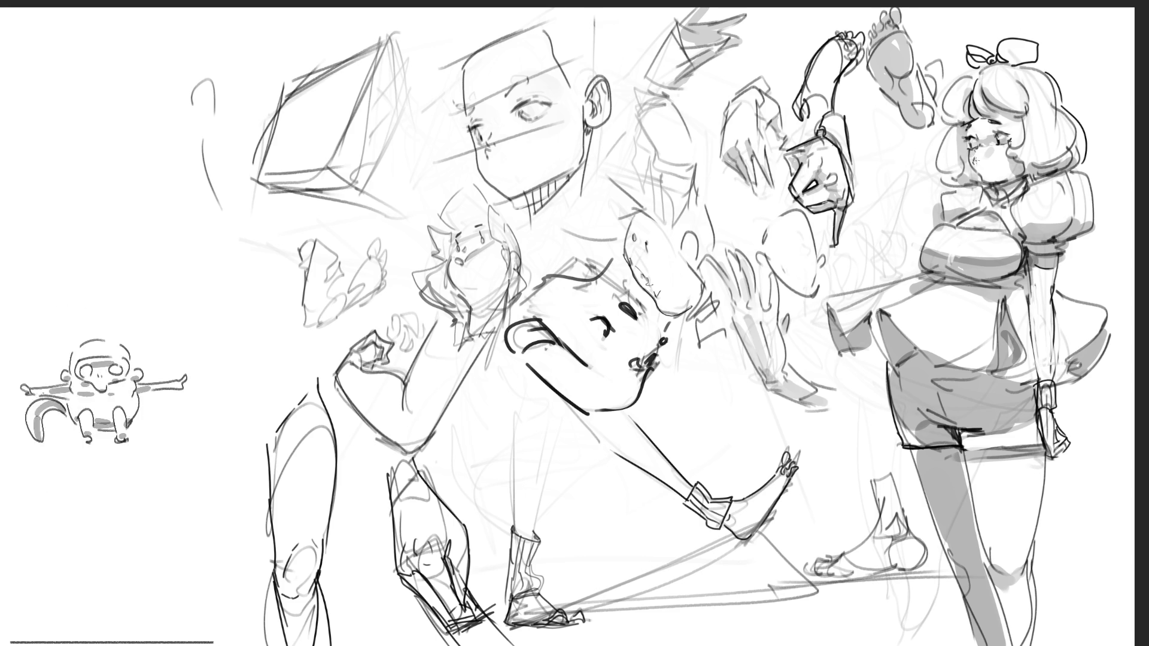
Step: Dot freckles and small marks across the right girl's cheek
left_click(985, 158)
left_click(981, 161)
left_click(976, 161)
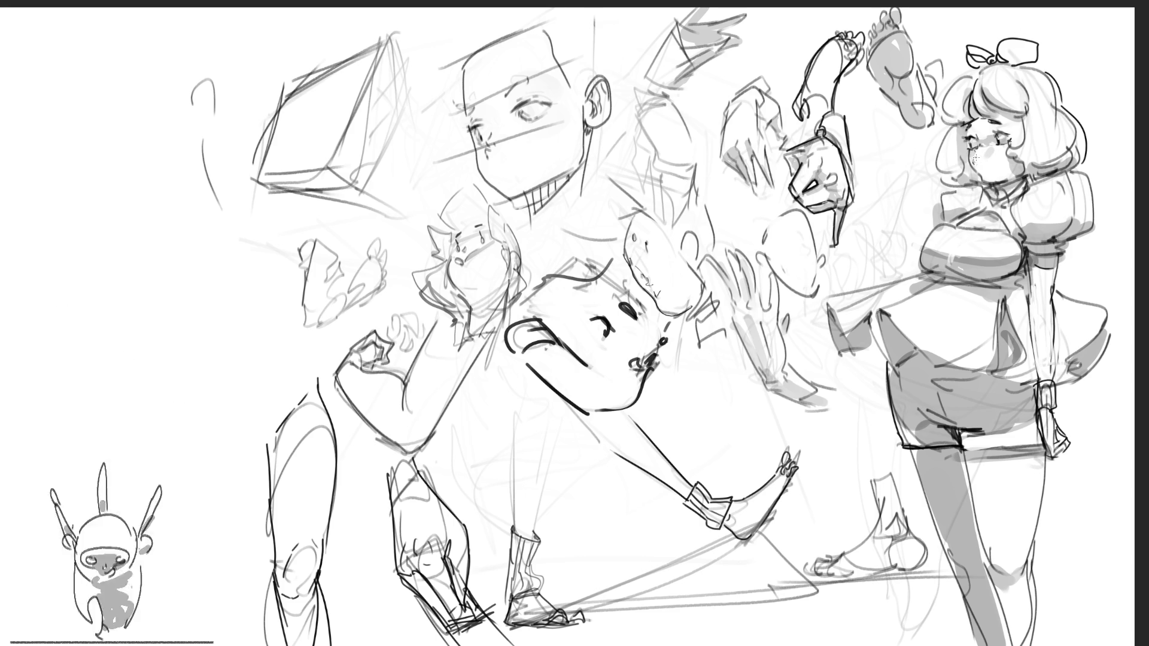
left_click(982, 161)
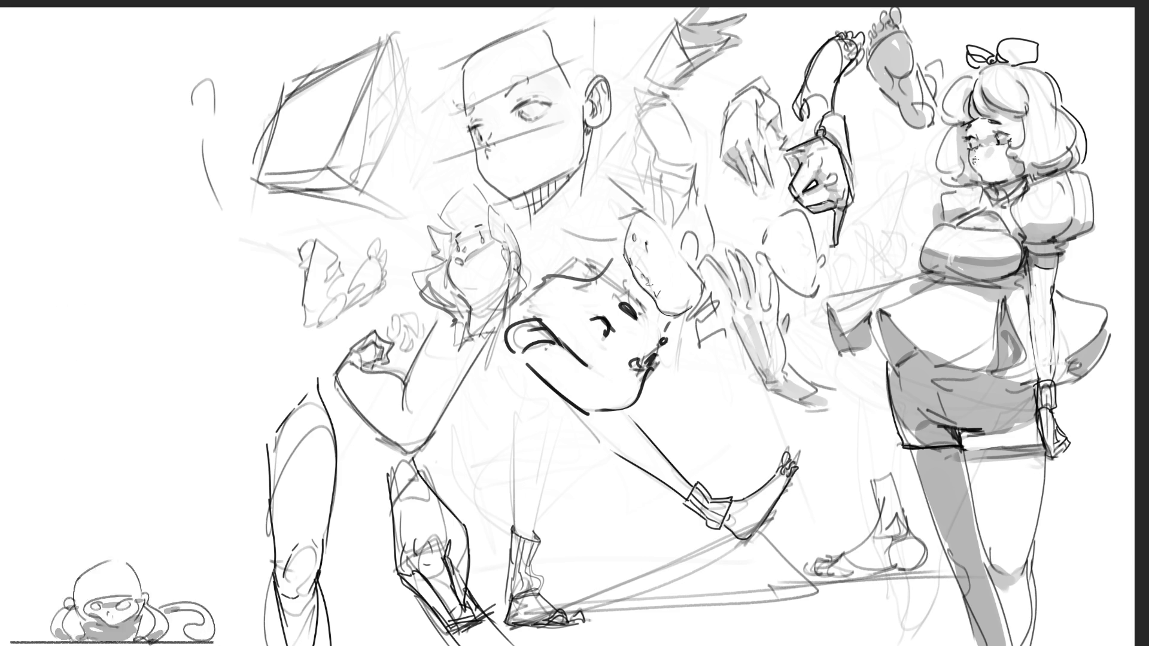
left_click(983, 168)
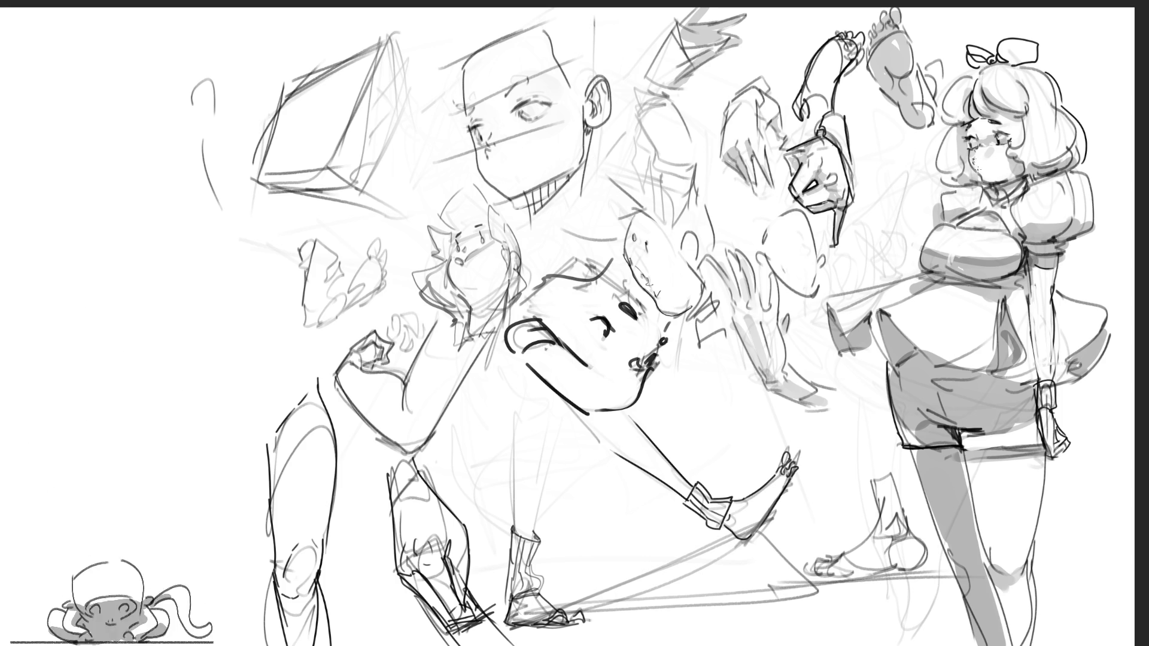
left_click(980, 172)
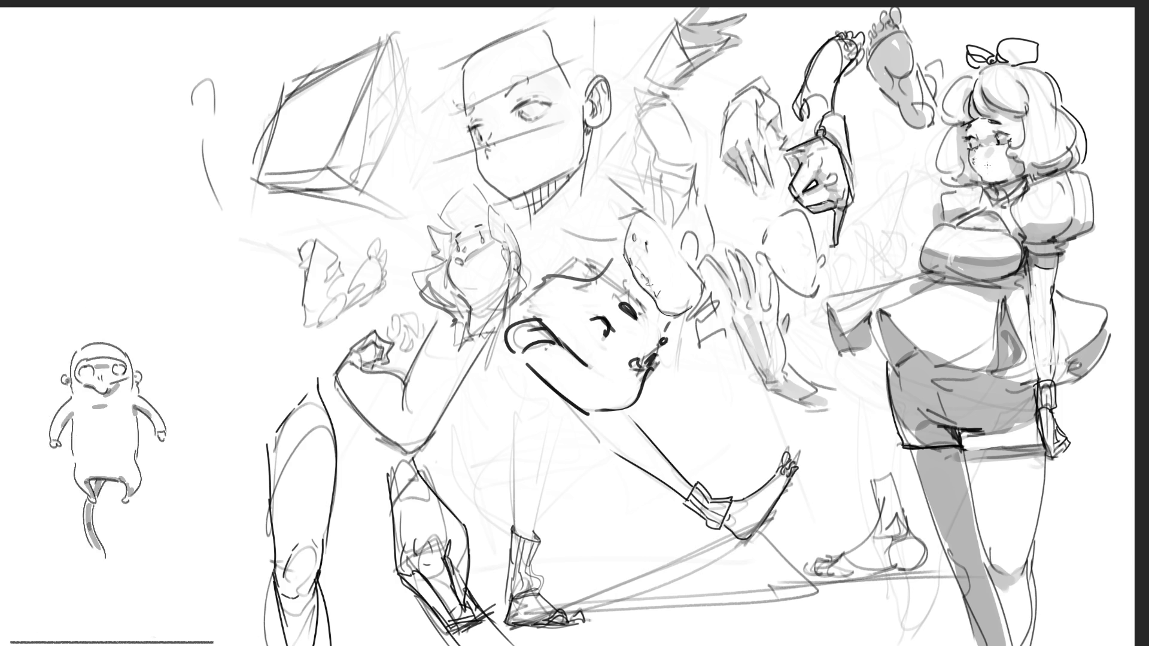
left_click(986, 177)
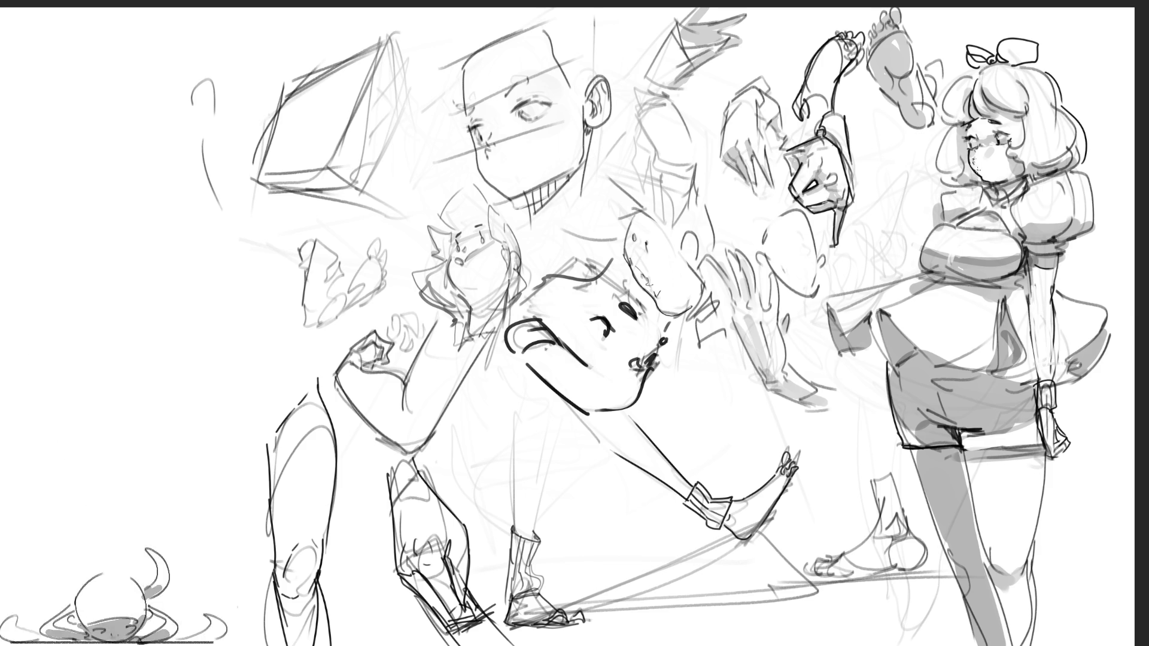
left_click(969, 158)
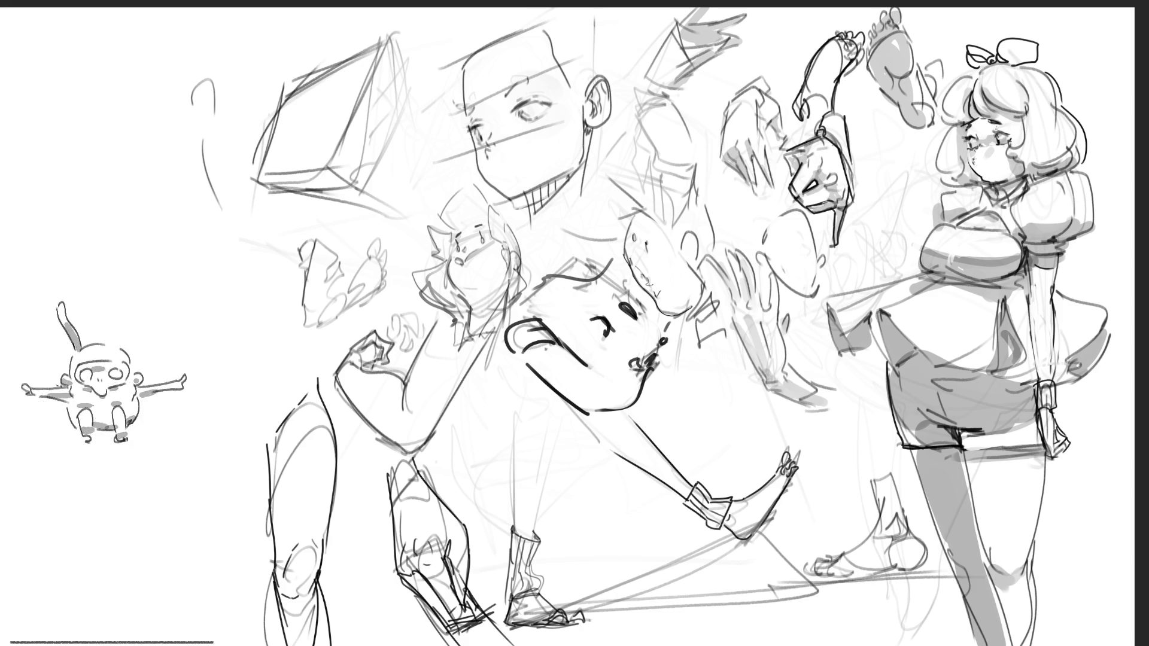
Step: Add a face stroke and tear streaks, then sketch a headband across her hair
left_click_drag(969, 160, 992, 169)
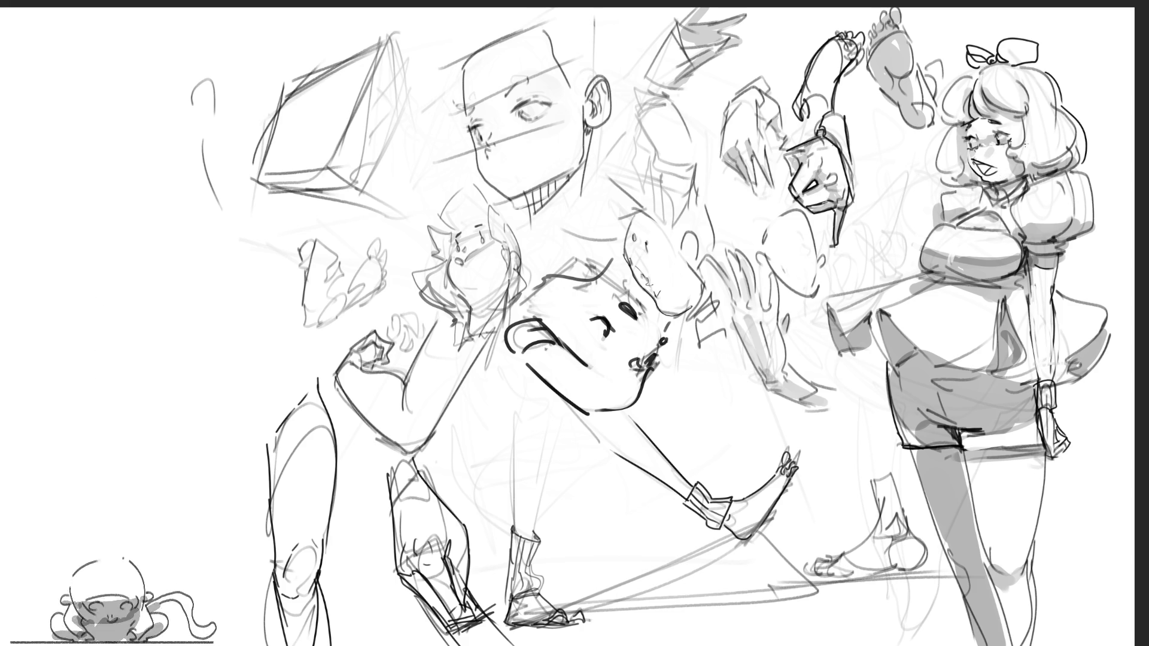
left_click_drag(999, 144, 1012, 179)
key("ctrl+z")
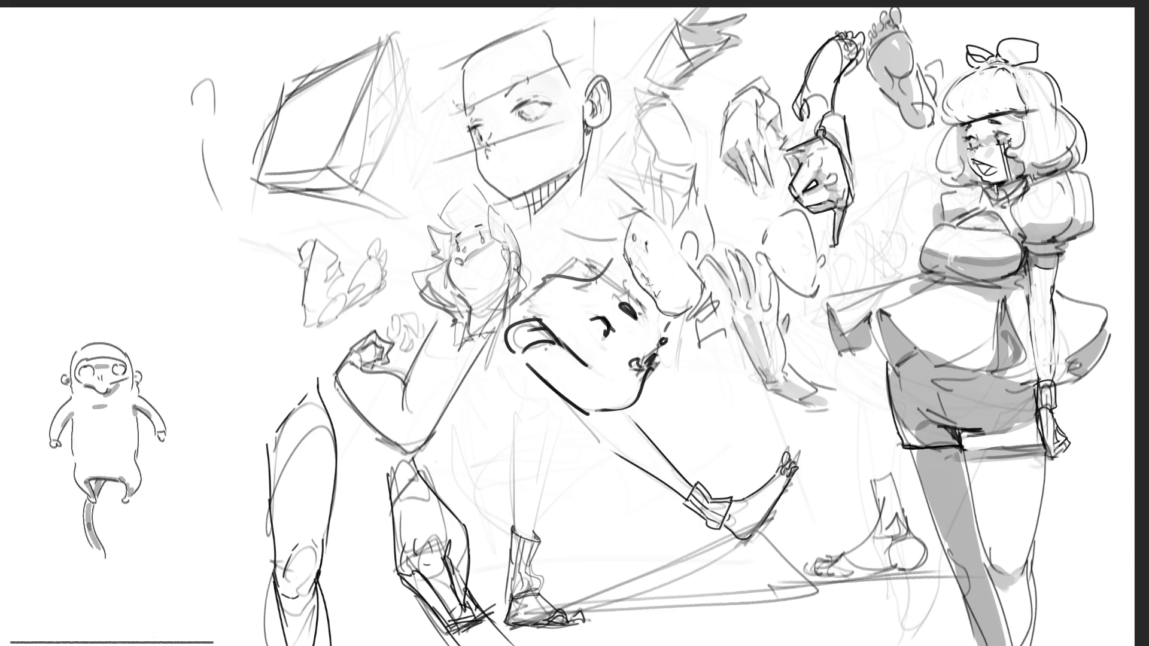
left_click_drag(957, 98, 1062, 84)
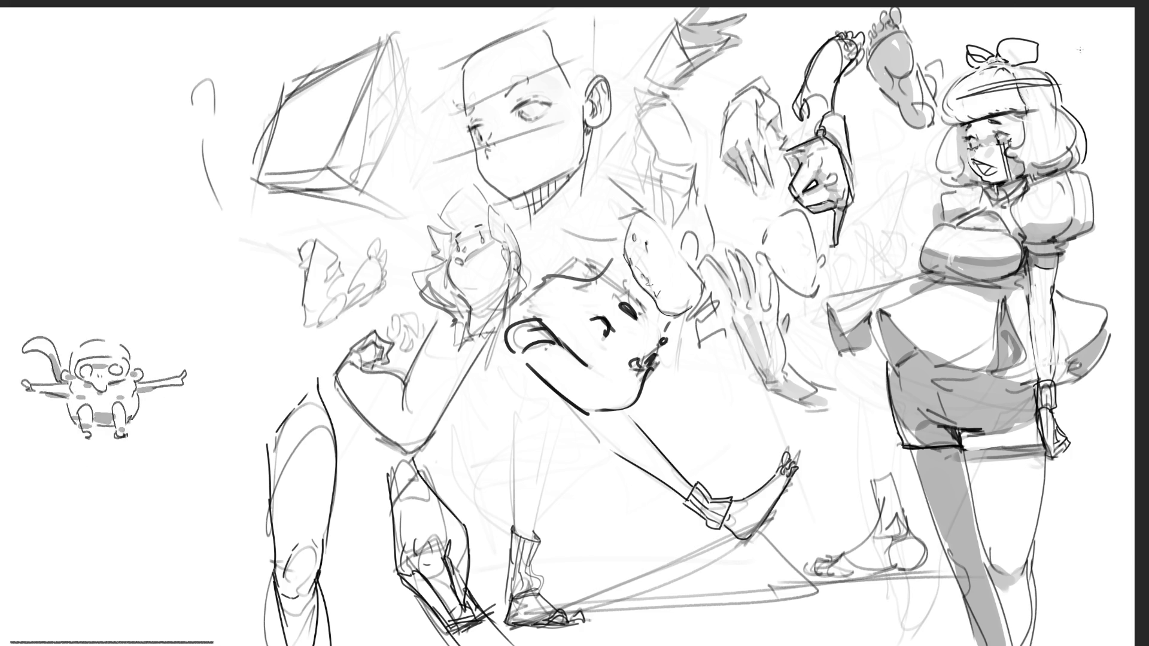
key("ctrl+z")
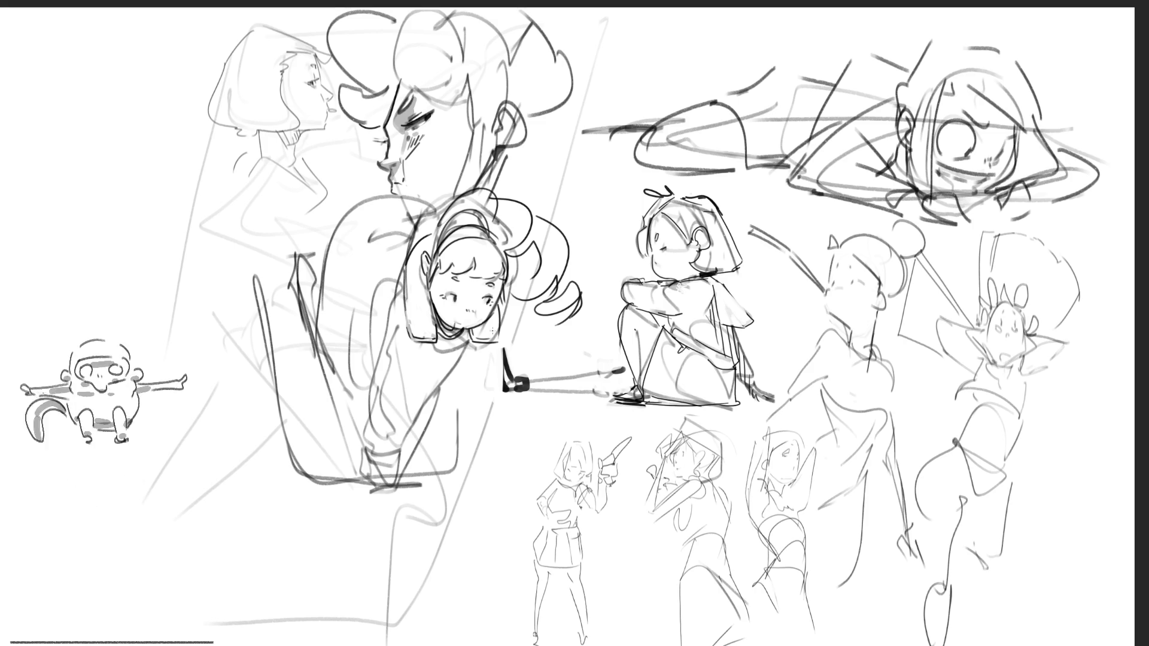
Step: Darken the central girl's arm and forearm lines down to her wrists
left_click_drag(480, 358, 405, 480)
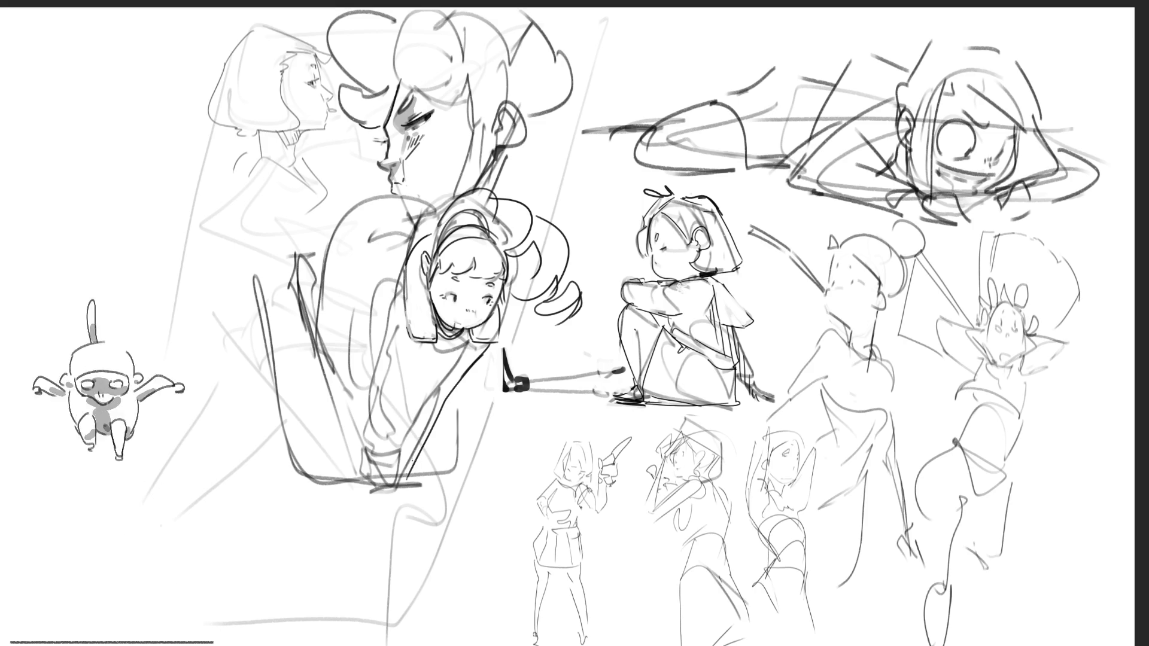
left_click_drag(402, 274, 375, 341)
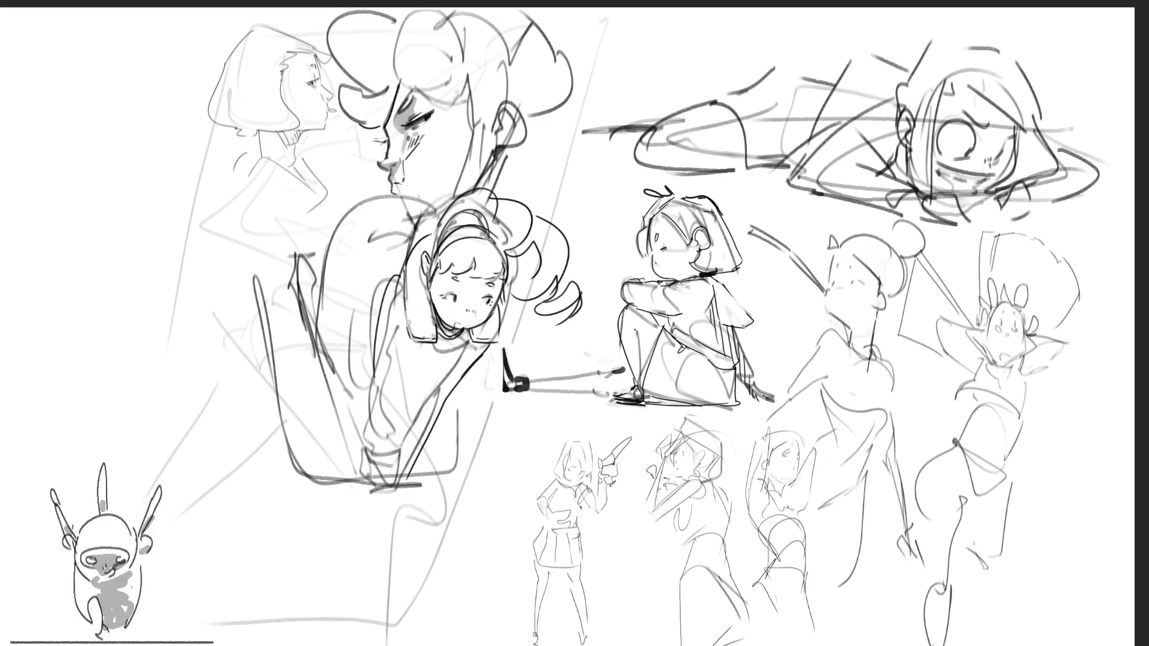
mouse_move(374, 360)
left_mouse_down()
mouse_move(366, 433)
mouse_move(392, 470)
left_mouse_up()
mouse_move(448, 398)
left_mouse_down()
mouse_move(392, 491)
mouse_move(404, 492)
left_mouse_up()
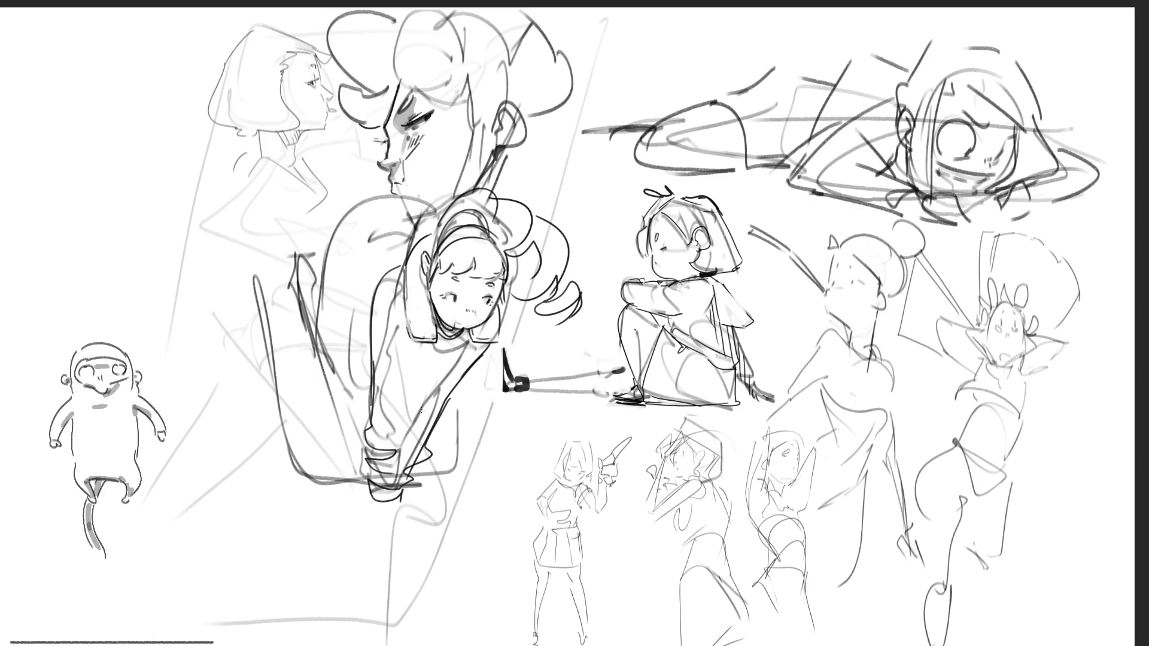
left_click_drag(402, 445, 422, 398)
mouse_move(426, 342)
left_mouse_down()
mouse_move(423, 396)
mouse_move(424, 372)
mouse_move(412, 376)
mouse_move(422, 408)
left_mouse_up()
key("ctrl+z")
left_click_drag(455, 370, 426, 404)
left_click_drag(474, 341, 427, 398)
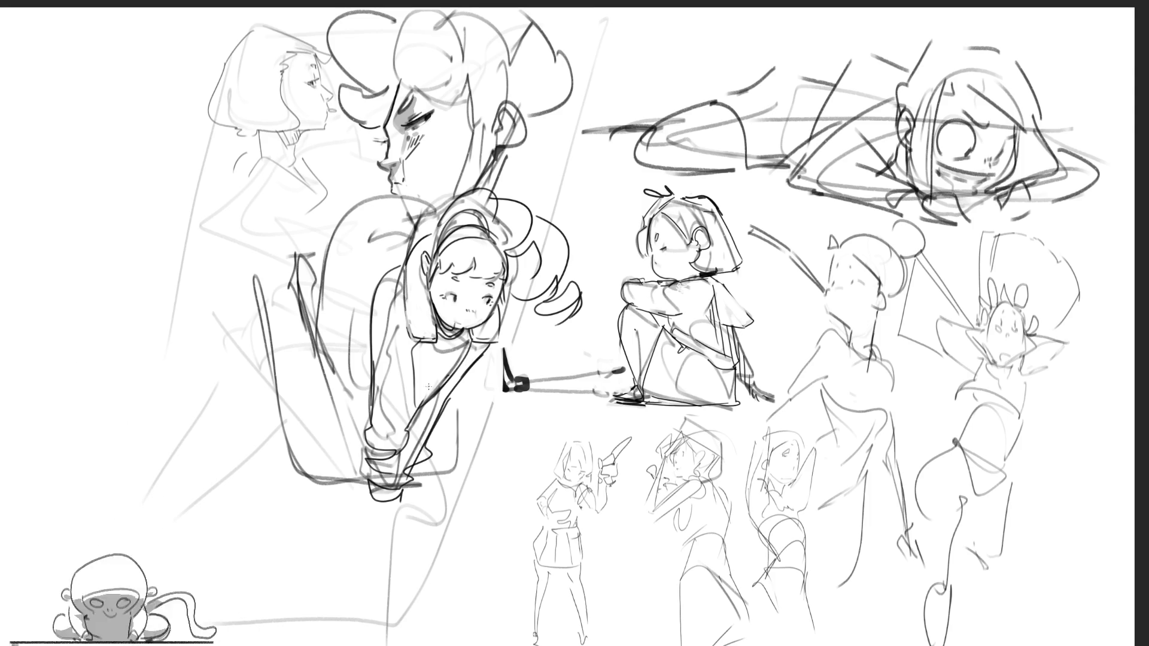
left_click_drag(412, 381, 428, 400)
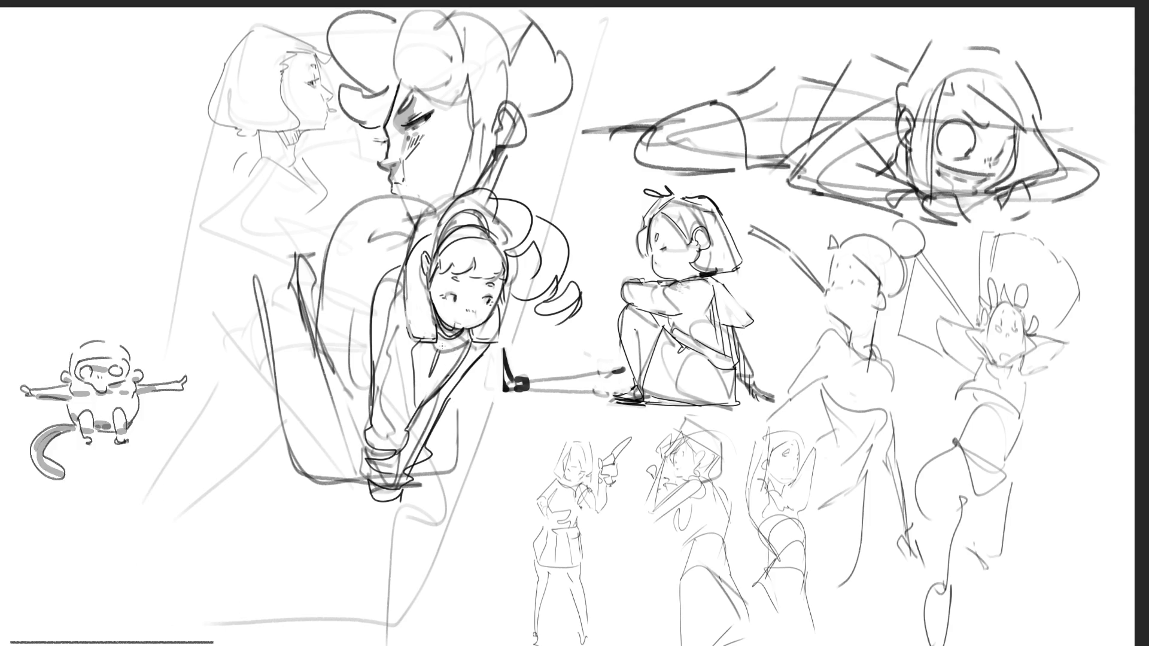
left_click_drag(414, 390, 433, 399)
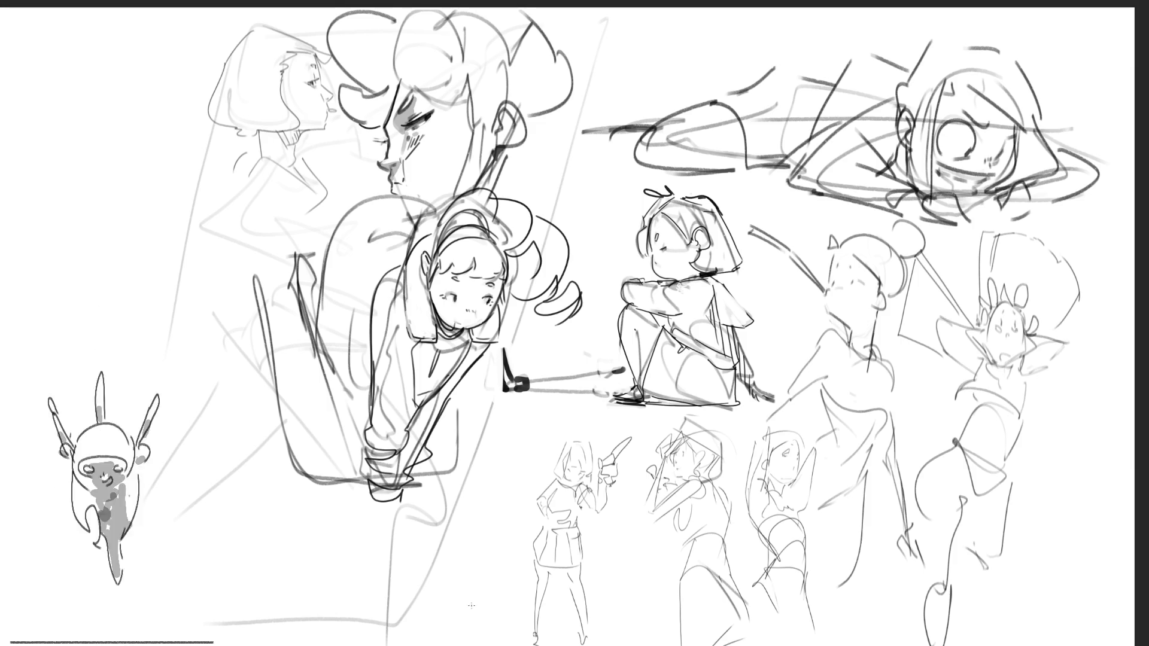
Step: Draw the clasped fists at her wrists, undoing the stray strokes beneath them
left_click_drag(396, 490, 417, 526)
mouse_move(386, 507)
left_mouse_down()
mouse_move(376, 529)
mouse_move(418, 508)
left_mouse_up()
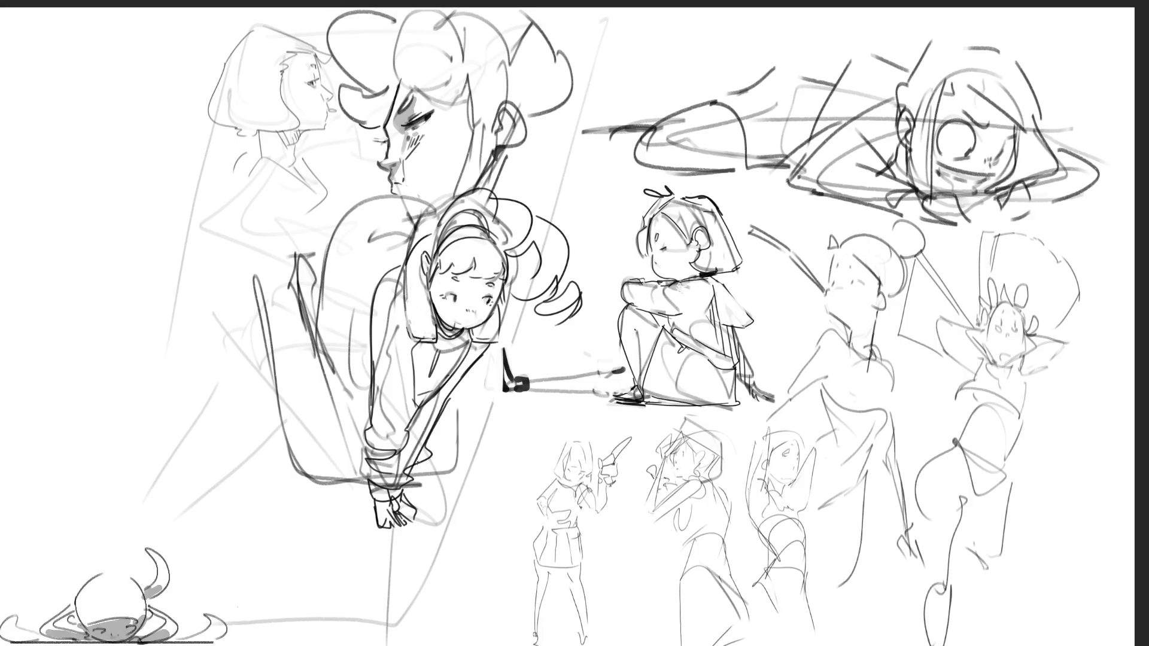
key("ctrl+z")
key("ctrl+z")
key("ctrl+z")
key("ctrl+z")
key("ctrl+z")
key("ctrl+z")
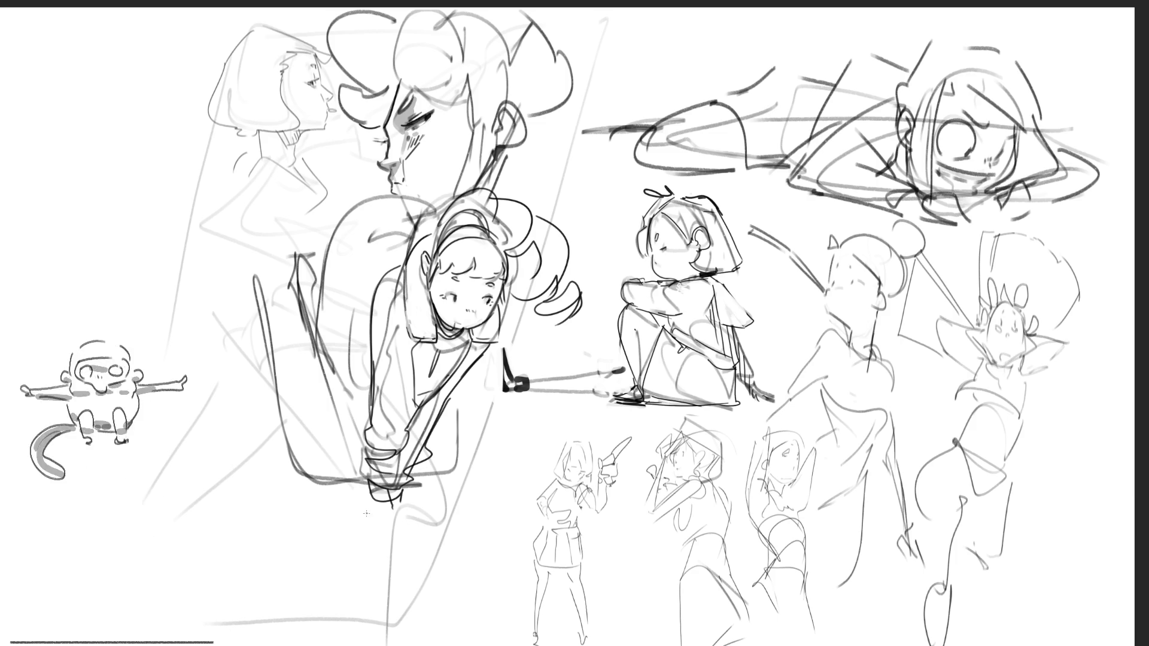
mouse_move(369, 501)
left_mouse_down()
mouse_move(363, 534)
mouse_move(402, 525)
mouse_move(426, 539)
mouse_move(393, 542)
mouse_move(444, 525)
left_mouse_up()
left_click_drag(375, 546, 413, 552)
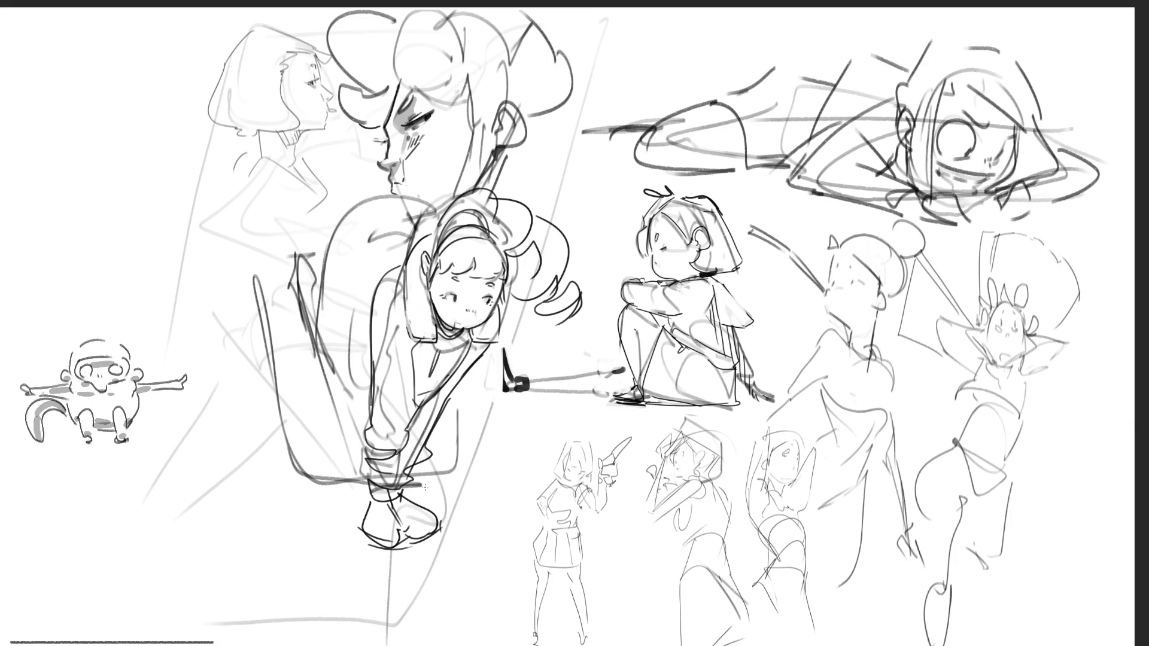
key("ctrl+z")
key("ctrl+z")
key("ctrl+z")
key("ctrl+z")
key("ctrl+z")
key("ctrl+z")
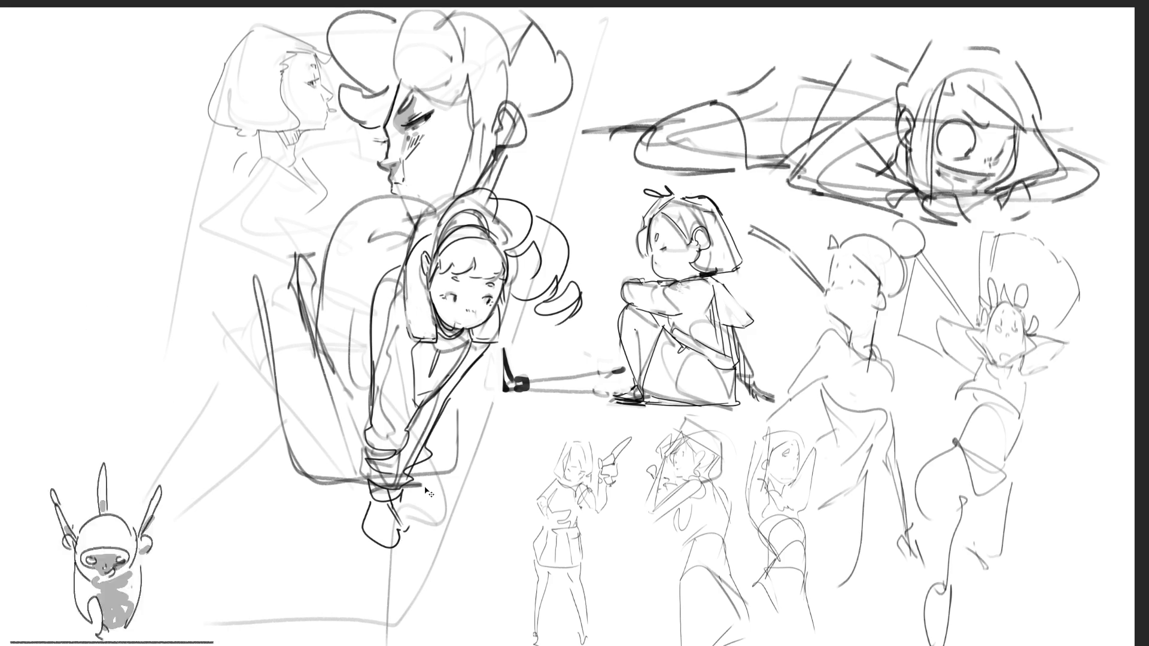
Step: Draw and redraw a V-tipped blade below the girl's fists, keeping a short hooked stroke
mouse_move(390, 504)
left_mouse_down()
mouse_move(409, 540)
mouse_move(401, 520)
left_mouse_up()
key("ctrl+z")
key("ctrl+z")
mouse_move(396, 515)
left_mouse_down()
mouse_move(411, 534)
mouse_move(386, 540)
left_mouse_up()
left_click_drag(367, 501, 412, 556)
key("ctrl+z")
mouse_move(410, 556)
left_mouse_down()
mouse_move(422, 568)
mouse_move(413, 562)
left_mouse_up()
left_click_drag(403, 501, 422, 553)
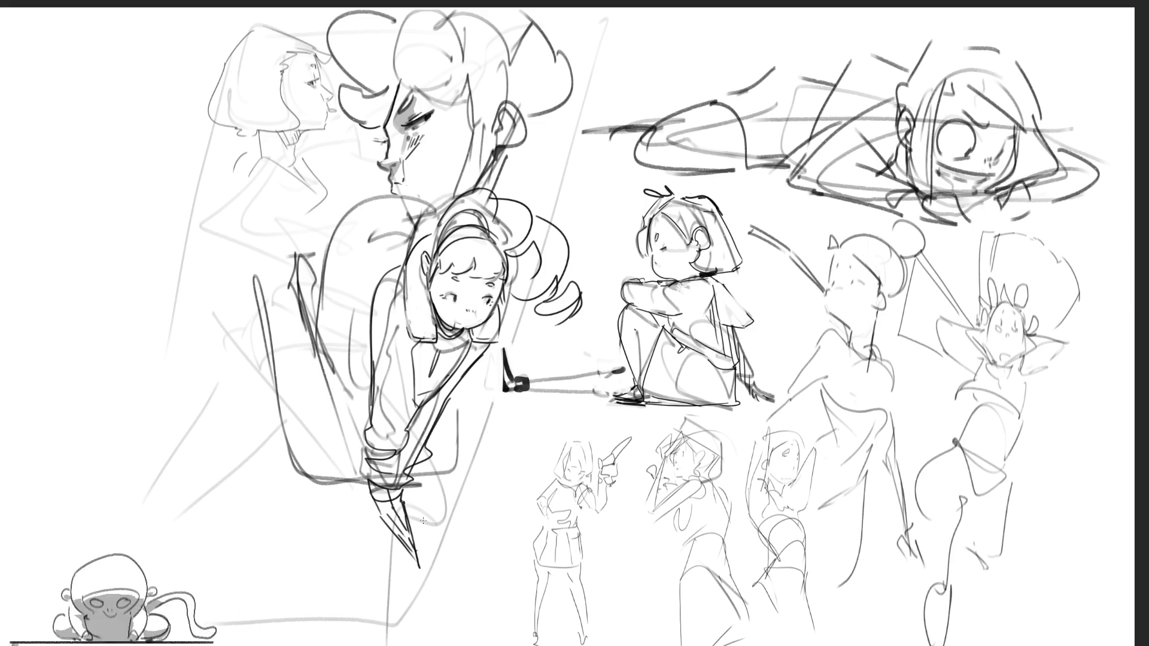
key("ctrl+z")
key("ctrl+z")
key("ctrl+z")
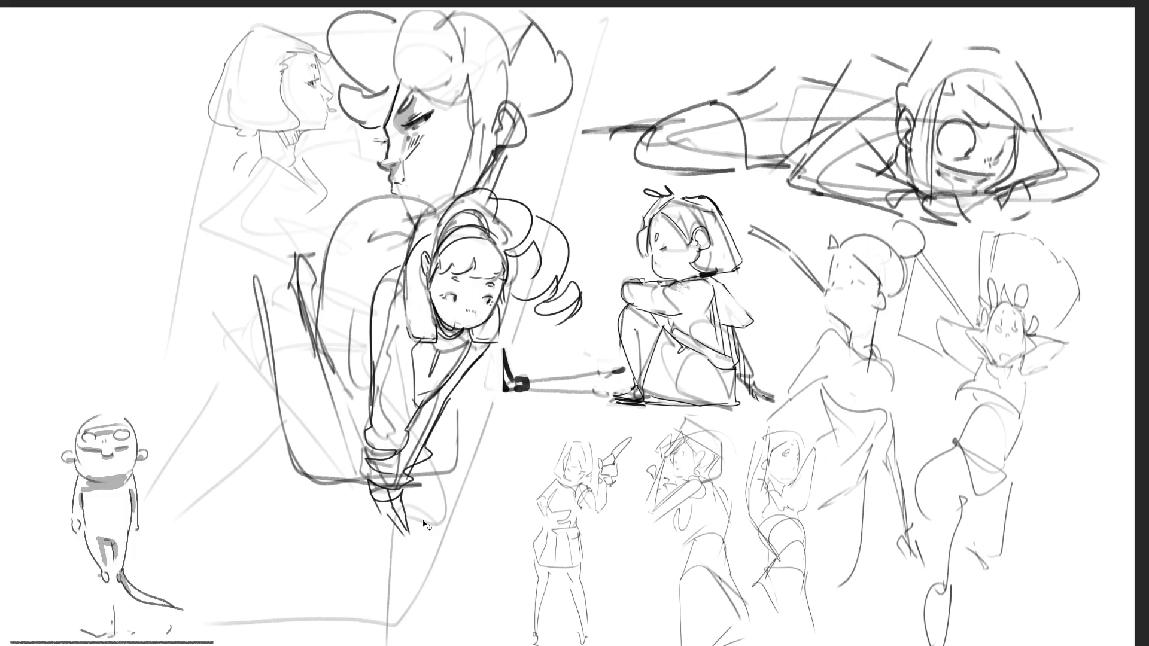
key("ctrl+z")
key("ctrl+z")
key("ctrl+z")
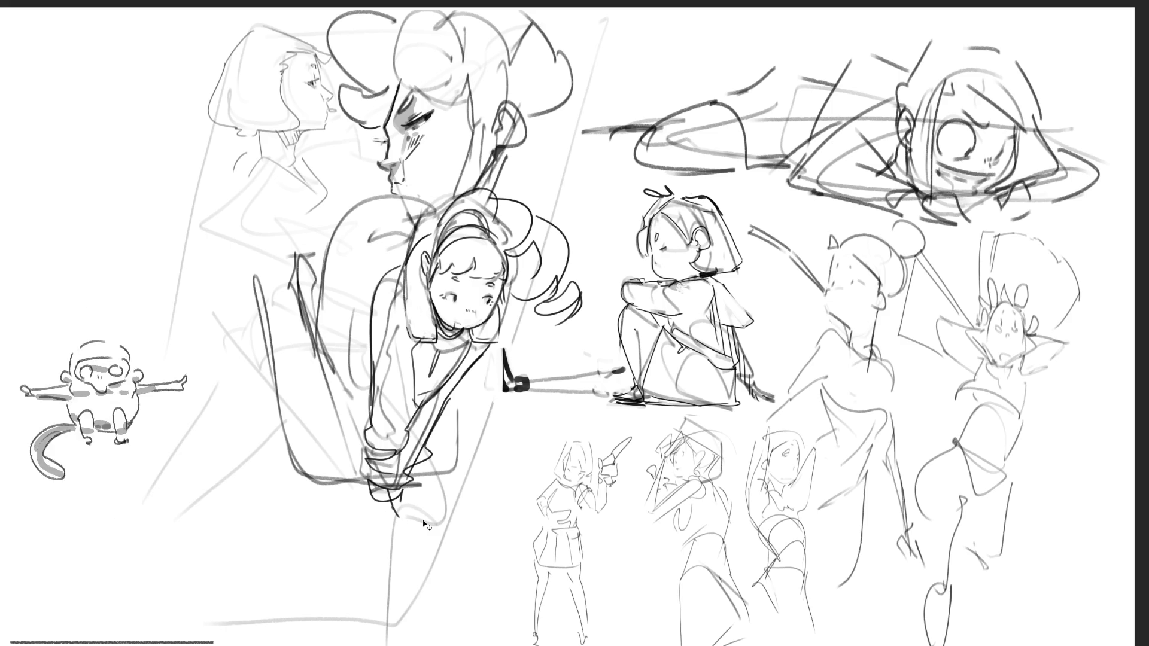
key("ctrl+z")
mouse_move(370, 495)
left_mouse_down()
mouse_move(358, 504)
mouse_move(382, 522)
mouse_move(373, 532)
mouse_move(398, 511)
mouse_move(377, 535)
left_mouse_up()
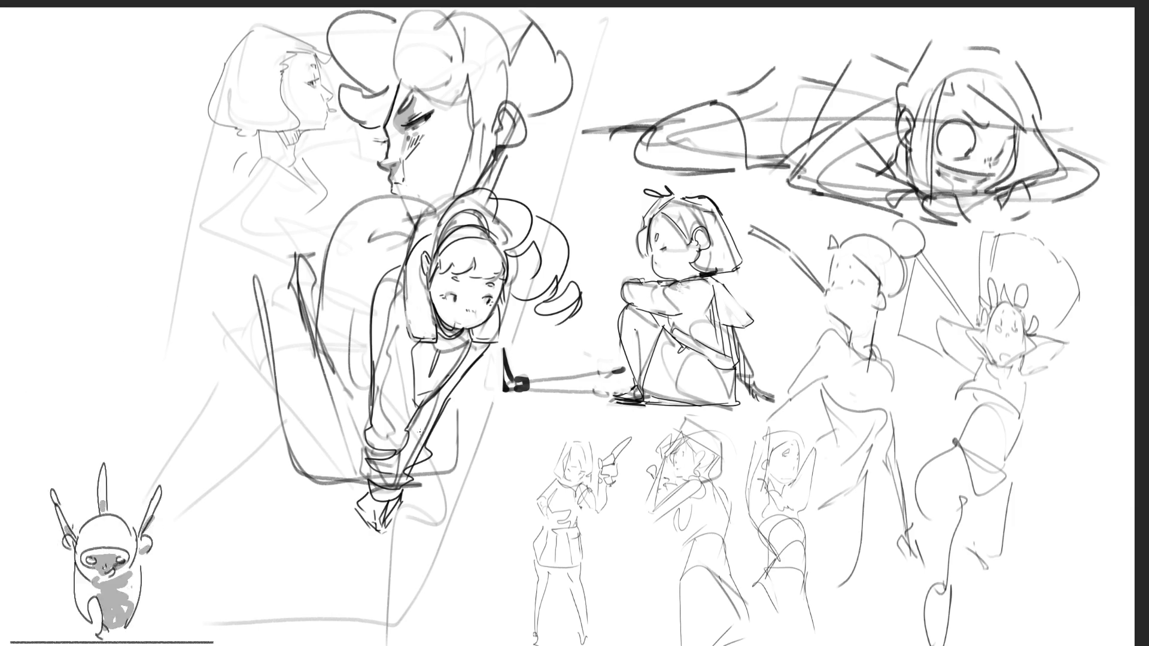
Step: Outline the girl's back, left shoulder and left side with contour strokes
left_click_drag(371, 293, 412, 220)
mouse_move(405, 222)
left_mouse_down()
mouse_move(358, 275)
mouse_move(362, 357)
mouse_move(372, 358)
mouse_move(336, 373)
left_mouse_up()
left_click_drag(328, 264, 318, 354)
mouse_move(333, 222)
left_mouse_down()
mouse_move(392, 199)
mouse_move(440, 211)
left_mouse_up()
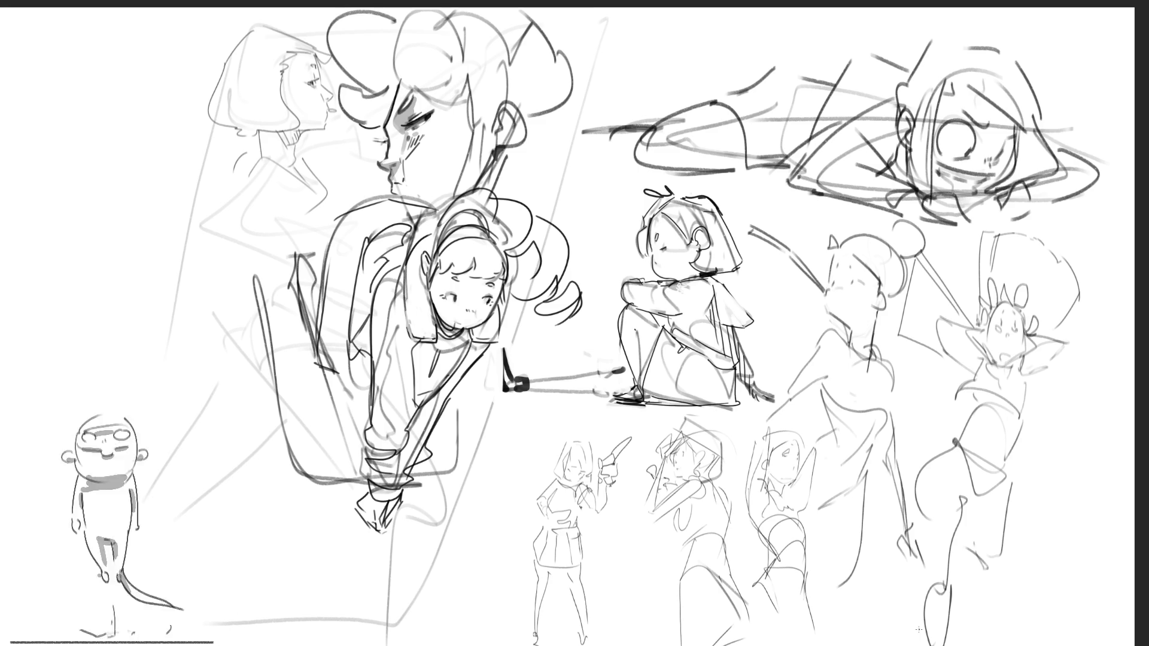
left_click_drag(316, 366, 376, 374)
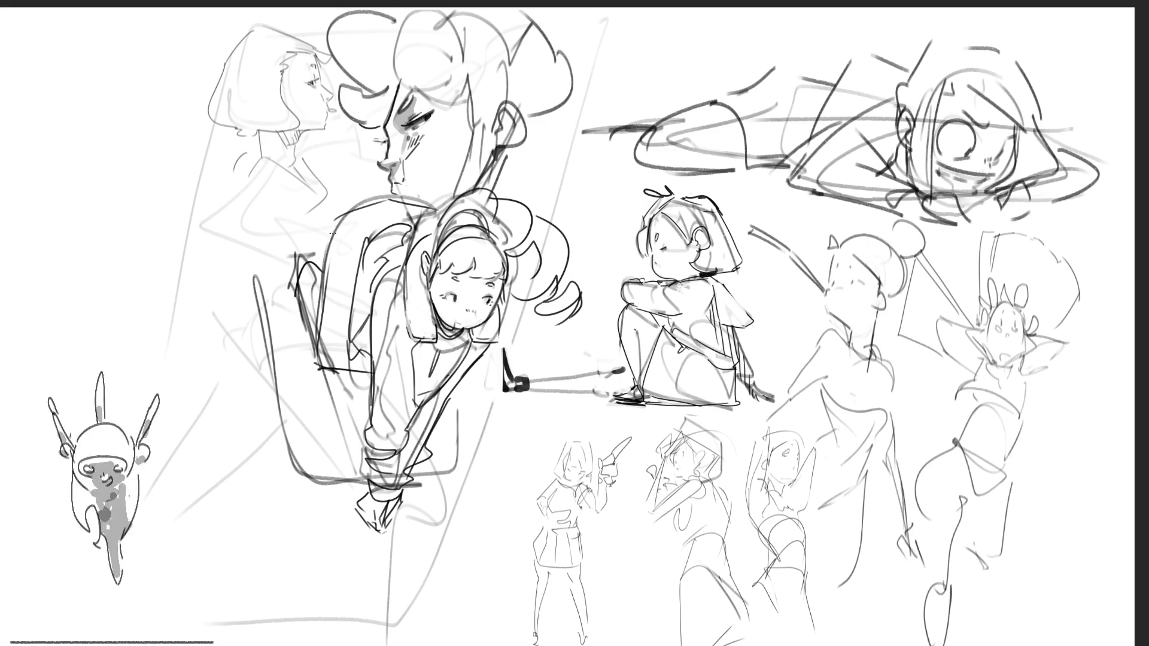
mouse_move(298, 244)
left_mouse_down()
mouse_move(306, 252)
mouse_move(293, 279)
left_mouse_up()
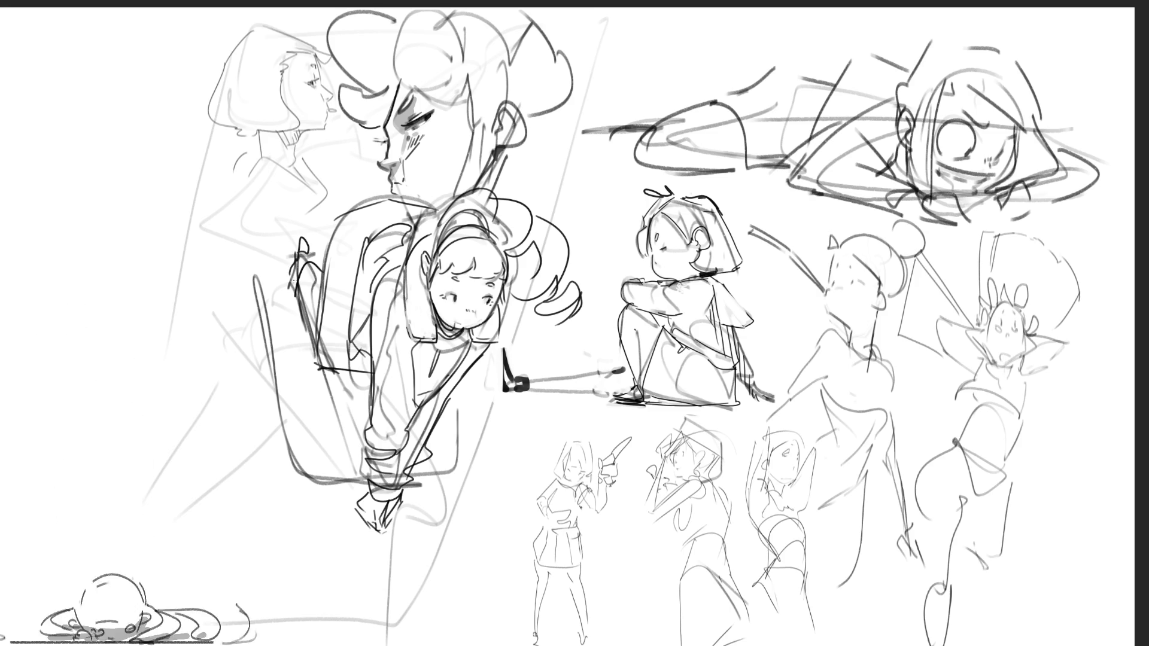